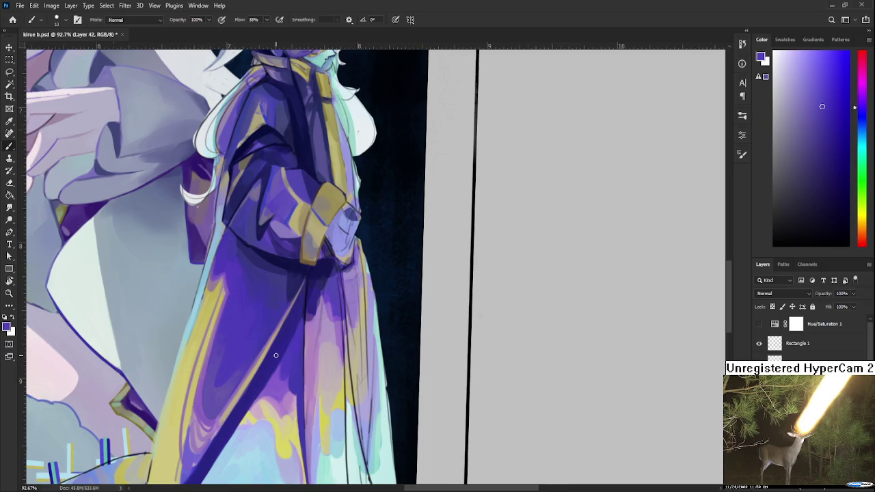
Bring the purple-robed figure into view and sample its dark blue, light purple and yellow trim.
scroll(276, 356, down, 5)
scroll(276, 355, down, 1)
scroll(276, 355, up, 2)
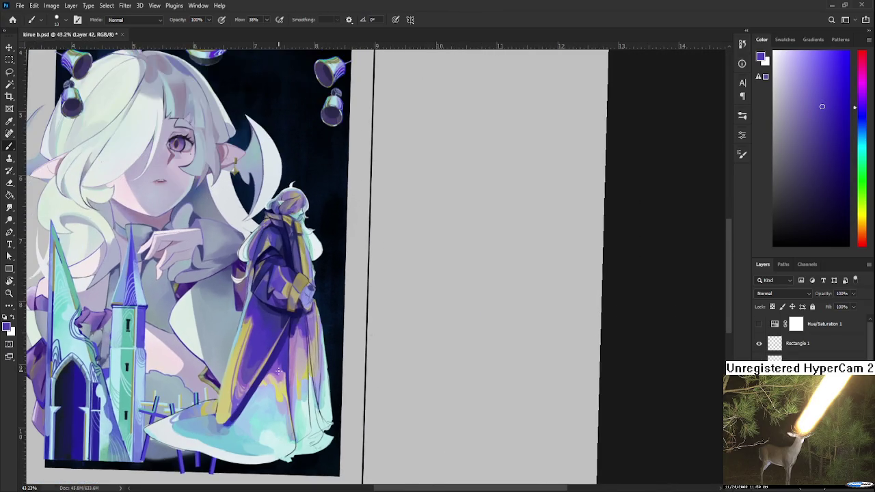
scroll(274, 370, up, 2)
drag(265, 392, 297, 358)
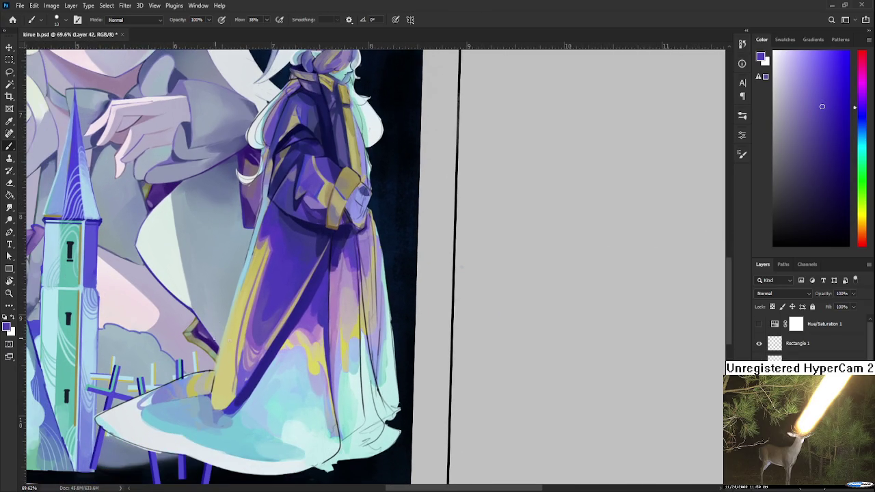
alt+click(244, 371)
alt+click(239, 385)
alt+click(240, 377)
alt+click(232, 382)
alt+click(240, 385)
alt+click(236, 375)
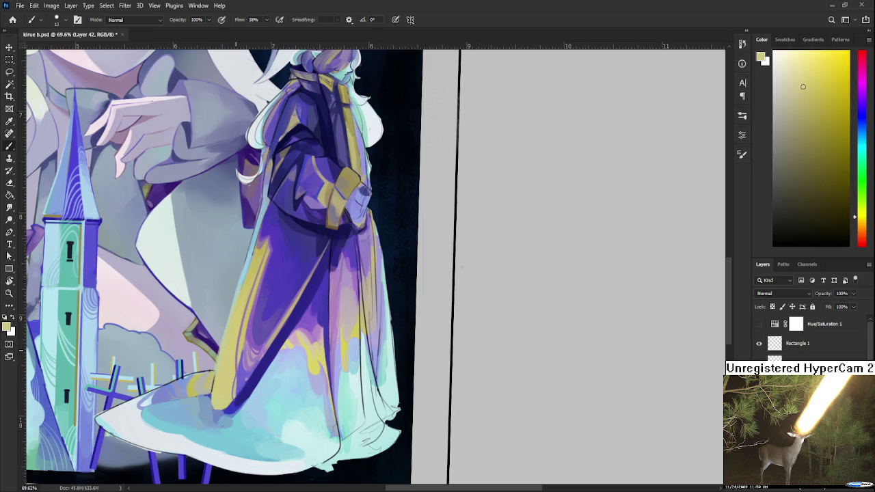
Shift along the robe and sample a slightly different mustard yellow from the trim.
scroll(279, 266, down, 2)
scroll(279, 267, down, 2)
scroll(279, 266, up, 3)
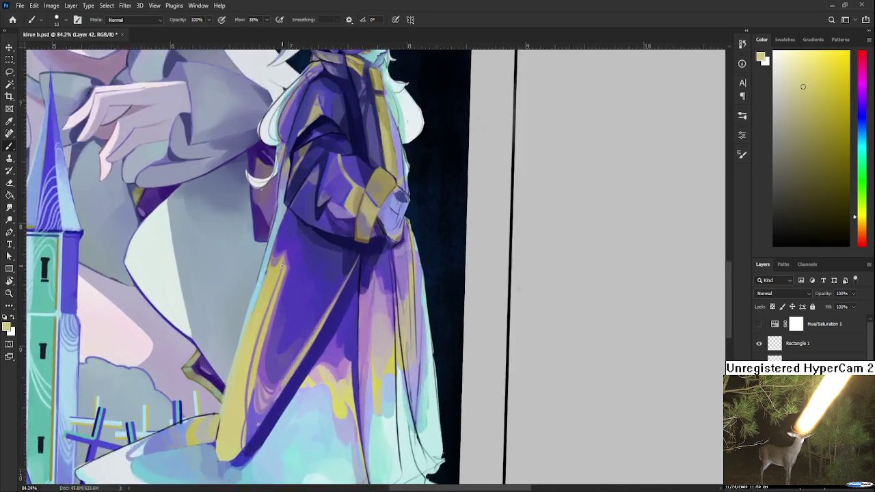
scroll(279, 266, up, 2)
drag(263, 274, 252, 298)
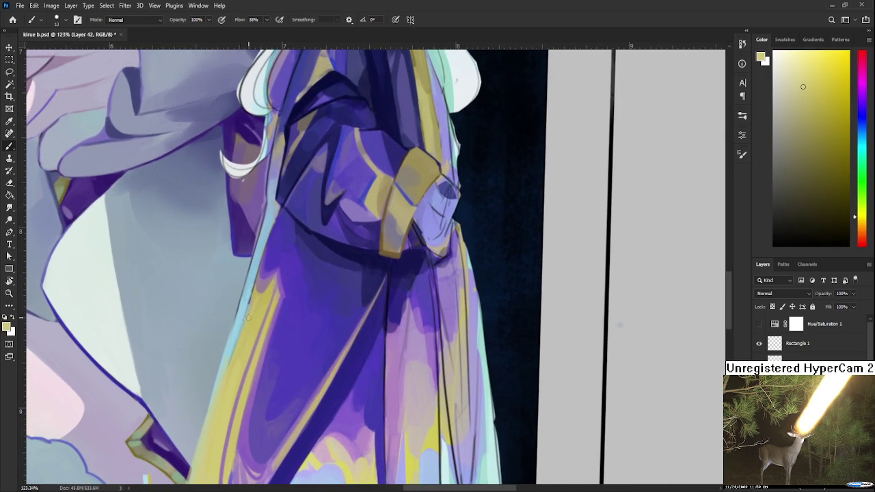
alt+click(252, 300)
scroll(253, 298, down, 1)
scroll(253, 297, down, 1)
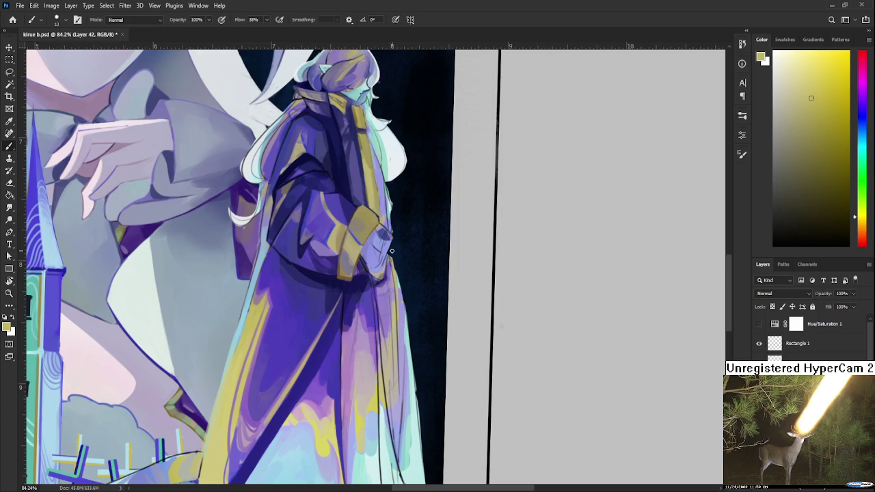
Reposition on the robed figure and sample several dark blue-purple robe shades.
mouse_move(325, 334)
mouse_down()
mouse_move(293, 302)
mouse_move(285, 313)
mouse_move(250, 306)
mouse_up()
alt+click(294, 260)
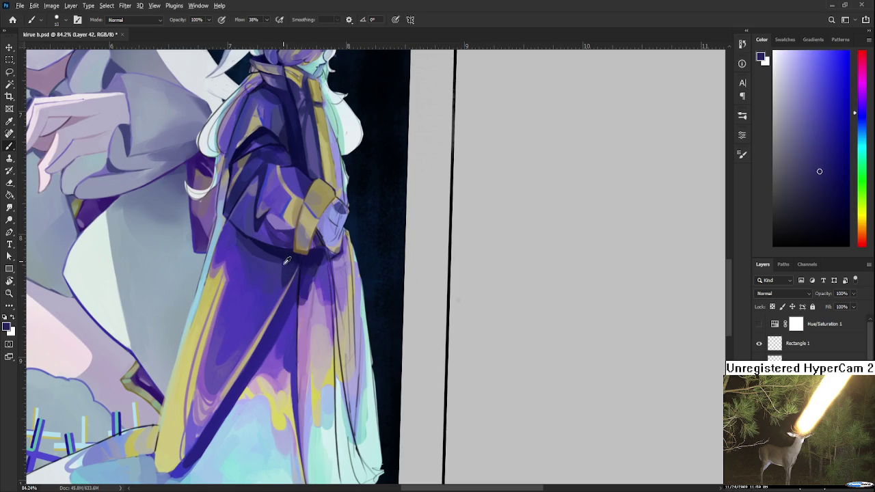
alt+click(287, 266)
alt+click(285, 268)
alt+click(285, 265)
alt+click(288, 274)
alt+click(290, 279)
Sample a lighter violet lower on the robe, then zoom out to the whole canvas.
mouse_move(296, 302)
mouse_down()
mouse_move(305, 267)
mouse_move(265, 295)
mouse_up()
alt+click(263, 293)
alt+click(259, 291)
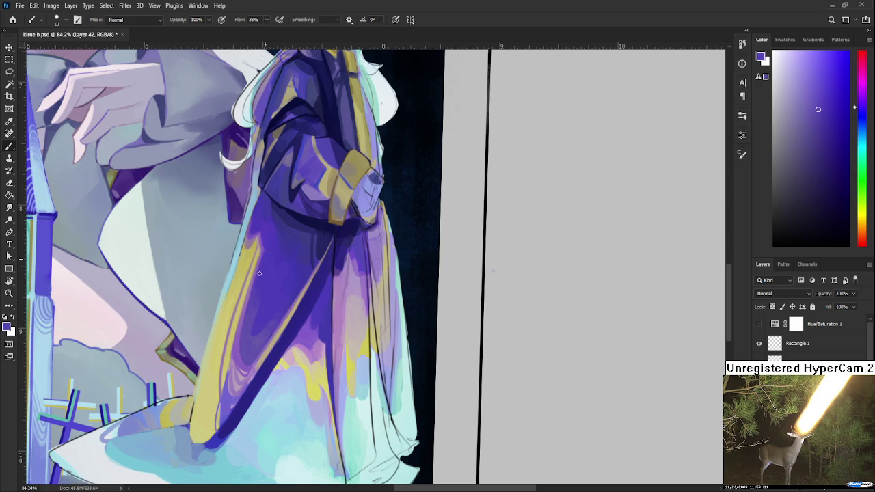
alt+click(275, 272)
scroll(286, 263, down, 4)
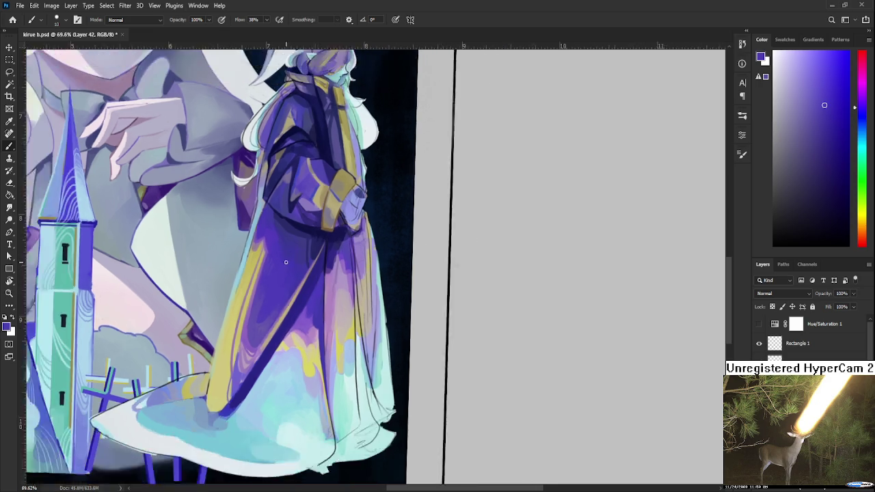
scroll(308, 288, down, 4)
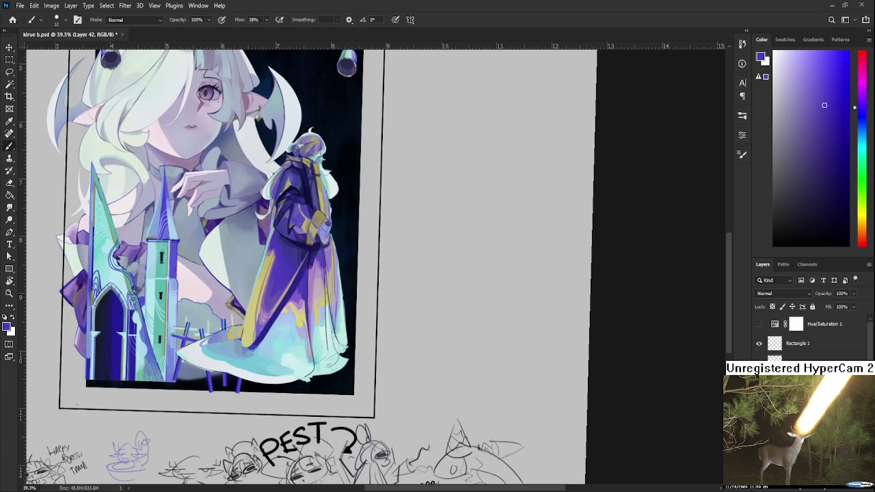
Zoom to the hem, shade the yellow fold's edge in blue, and undo a pale-yellow touch-up.
scroll(366, 392, up, 1)
scroll(366, 392, up, 1)
scroll(311, 348, up, 1)
scroll(336, 369, up, 1)
scroll(337, 369, up, 2)
scroll(322, 363, up, 2)
scroll(264, 312, up, 2)
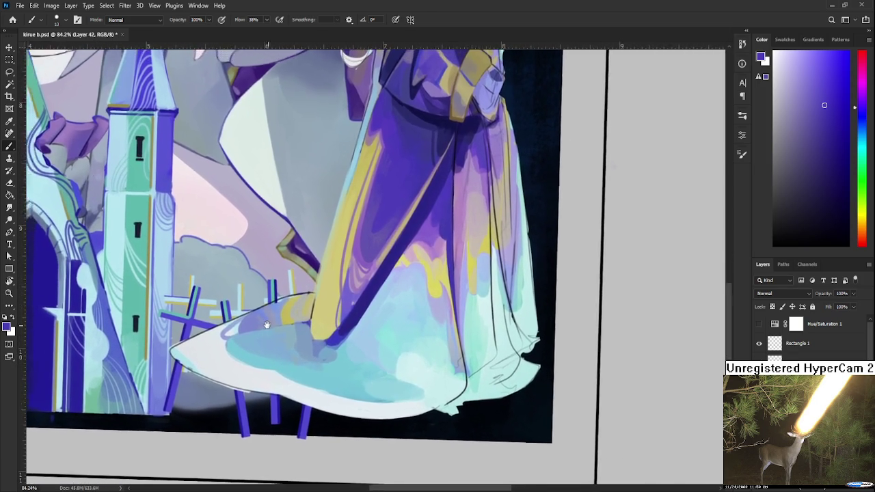
drag(268, 326, 258, 322)
alt+click(258, 322)
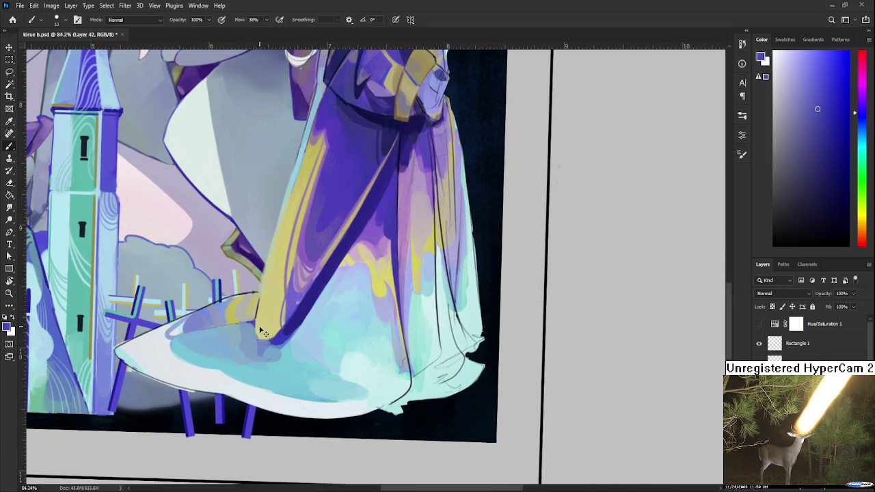
drag(260, 318, 261, 339)
alt+click(267, 318)
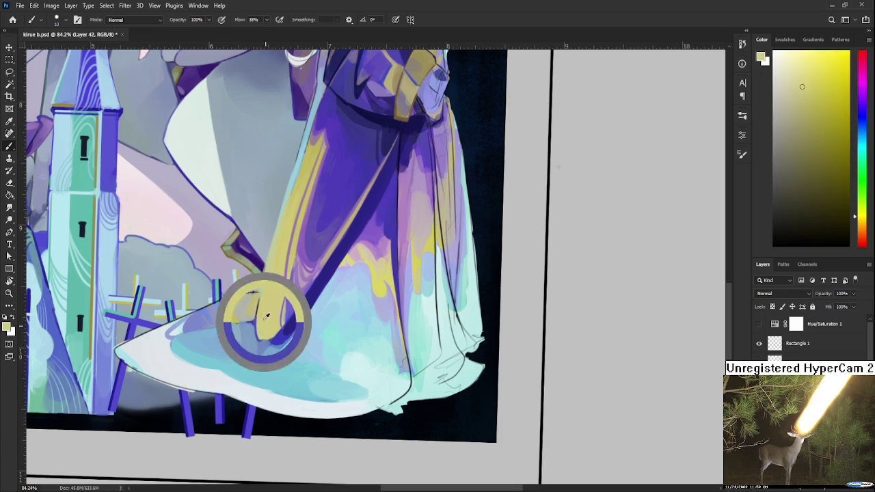
drag(257, 329, 260, 340)
key(ctrl+z)
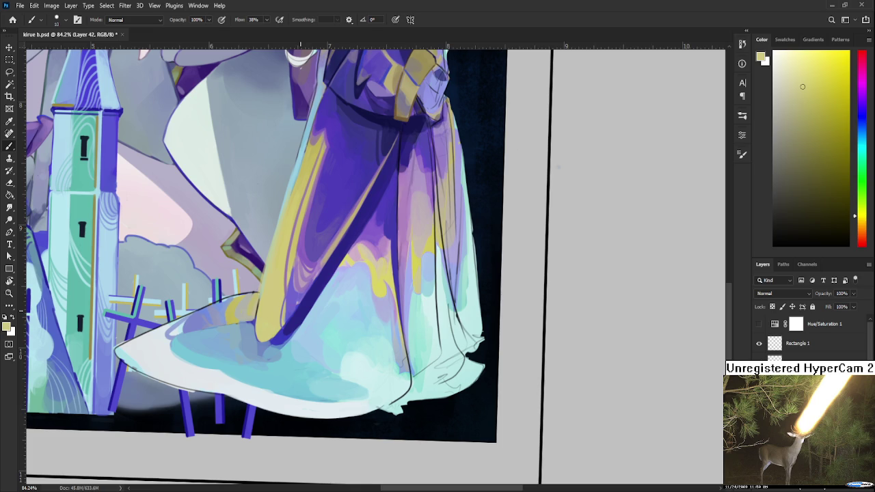
Sample light blues and the dark purple stroke colour from the robe hem.
mouse_move(283, 327)
mouse_down()
mouse_move(280, 312)
mouse_move(301, 292)
mouse_up()
alt+click(298, 309)
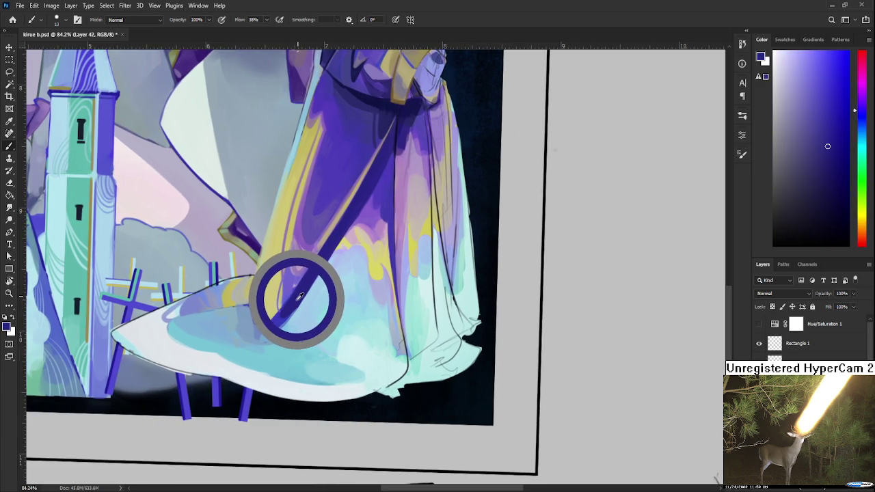
drag(301, 292, 297, 290)
alt+click(303, 283)
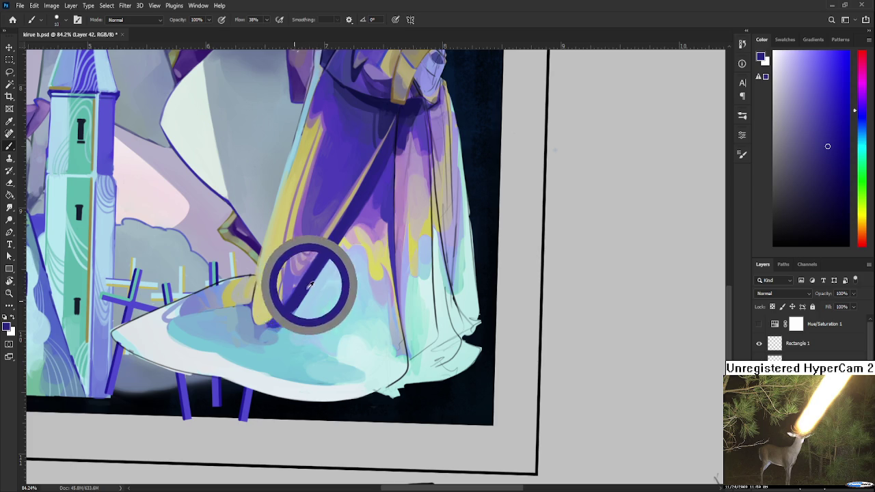
drag(307, 324, 313, 306)
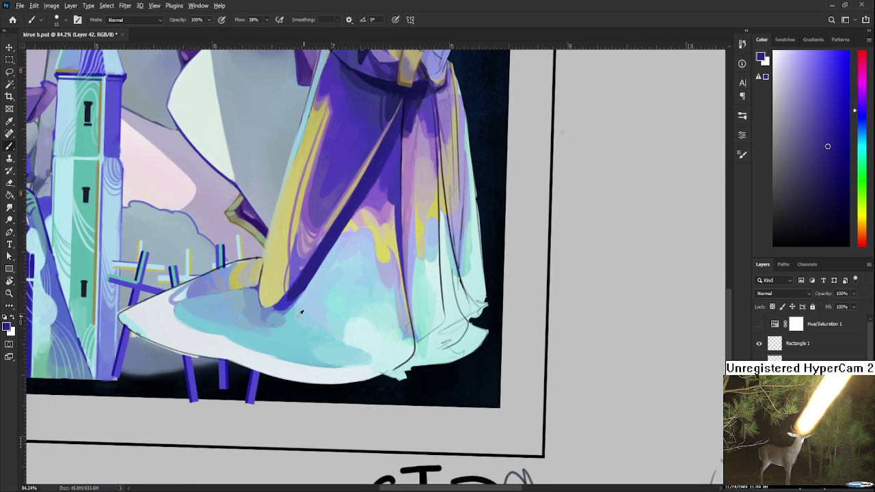
alt+click(277, 322)
alt+click(257, 321)
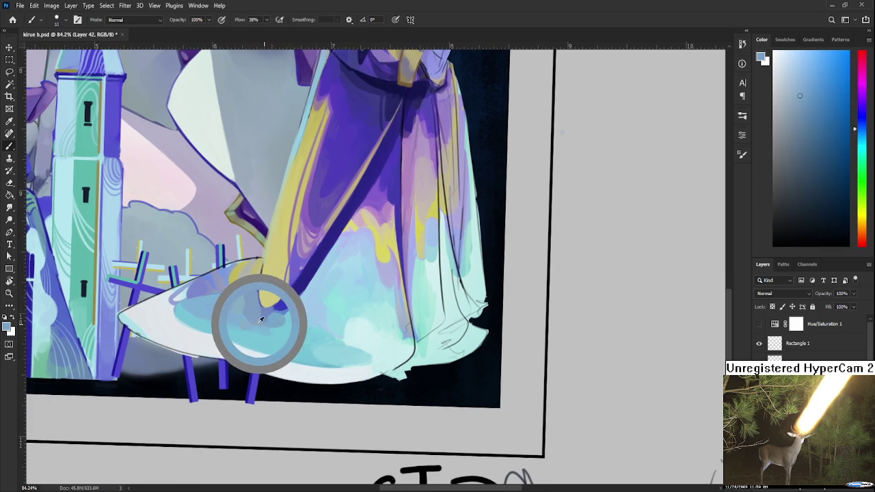
alt+click(259, 319)
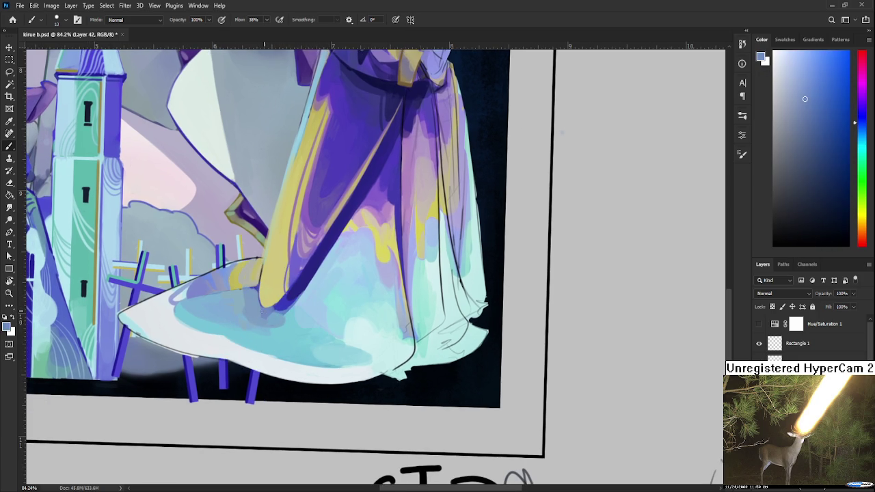
alt+click(276, 311)
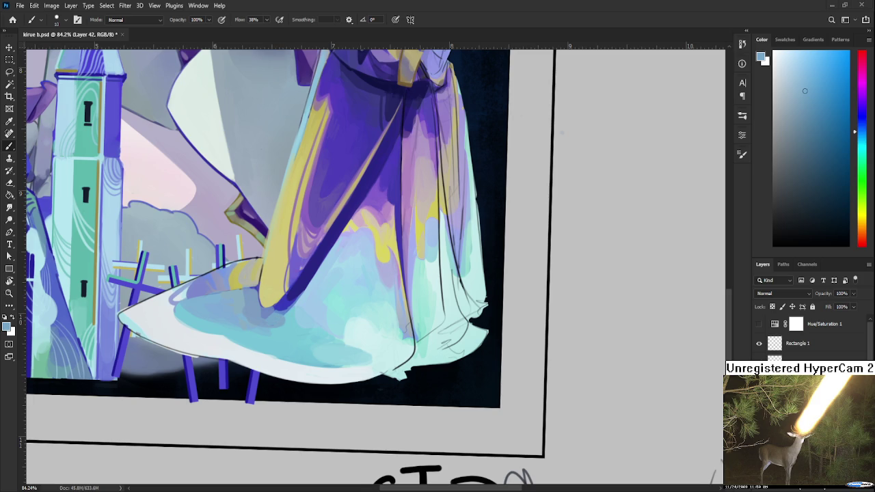
scroll(295, 287, down, 2)
scroll(294, 287, up, 2)
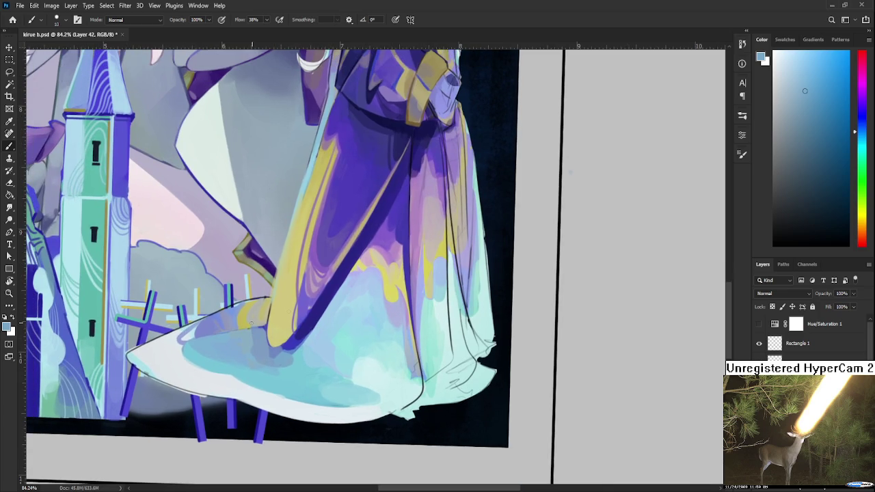
Tilt the canvas about 5 degrees and draw a thin dark blue line along the hem edge.
key(r)
mouse_move(319, 316)
mouse_down()
mouse_move(263, 302)
mouse_move(348, 322)
mouse_move(304, 349)
mouse_move(277, 290)
mouse_up()
key(b)
alt+click(273, 297)
key(r)
scroll(304, 349, up, 2)
key(b)
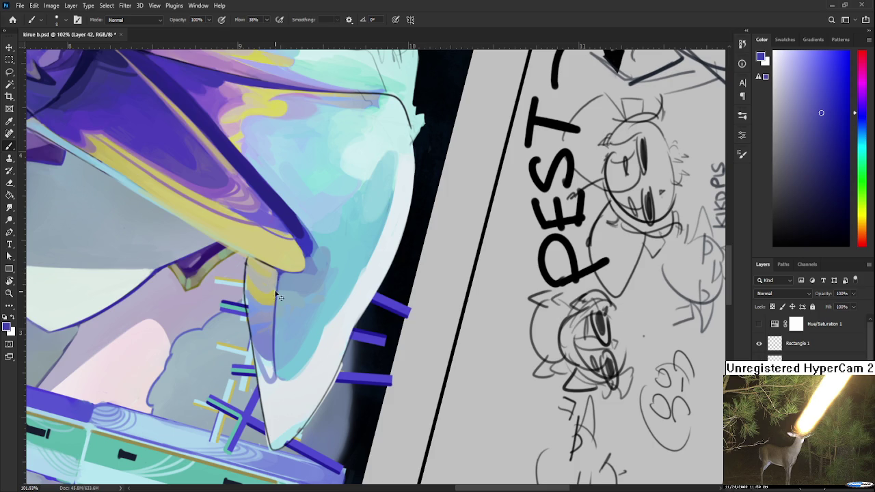
drag(277, 274, 274, 336)
Rotate to the robe's lower part and sample its pale yellow, blues, olive and grey tones.
drag(279, 297, 270, 331)
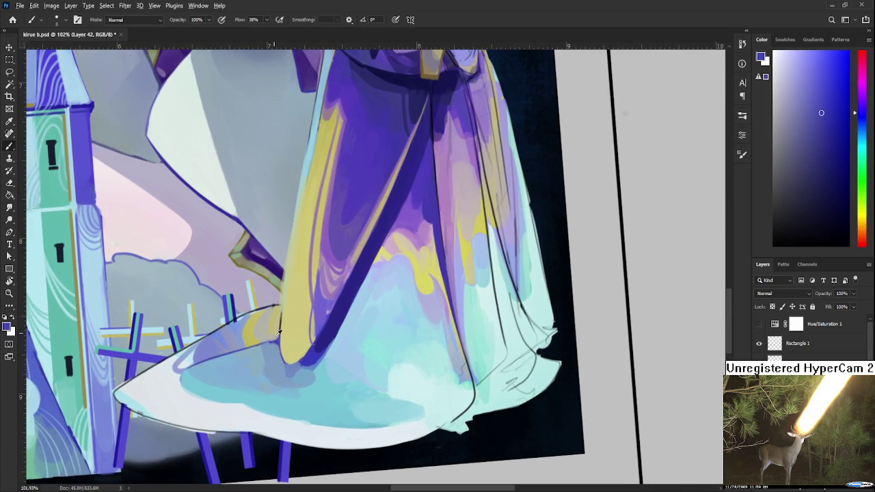
alt+click(270, 335)
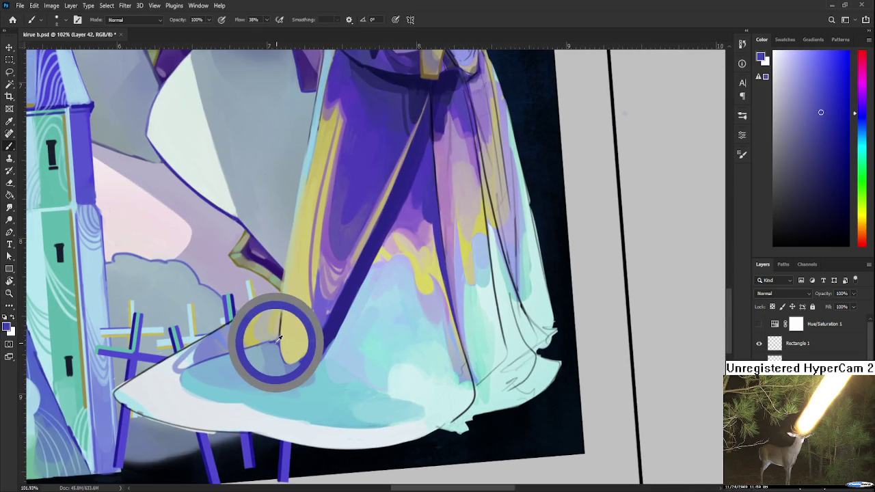
alt+click(284, 337)
alt+click(276, 339)
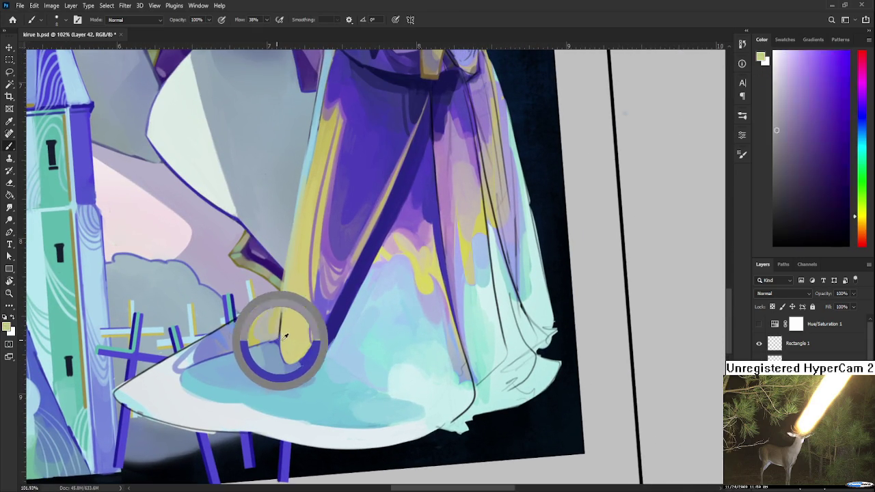
drag(278, 337, 280, 335)
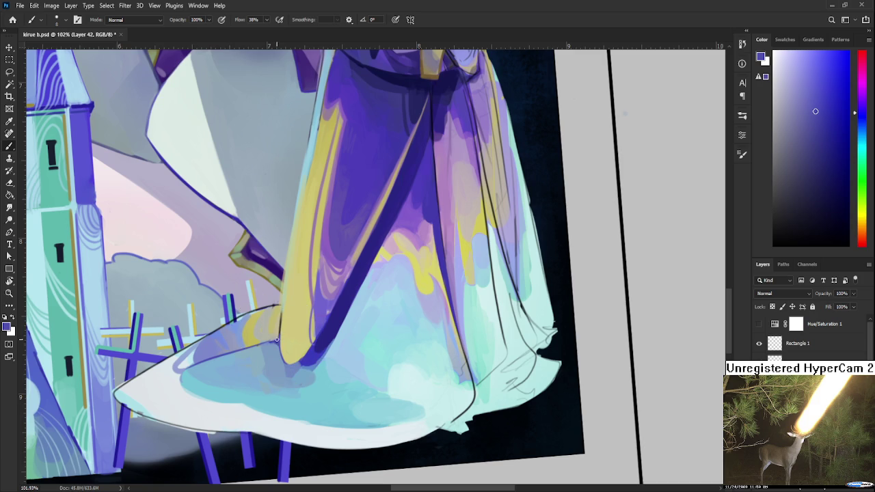
alt+click(272, 343)
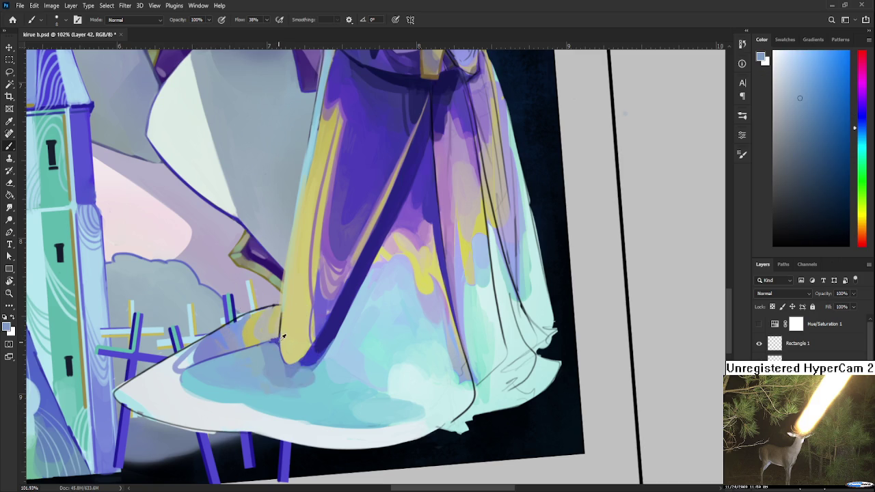
alt+click(276, 340)
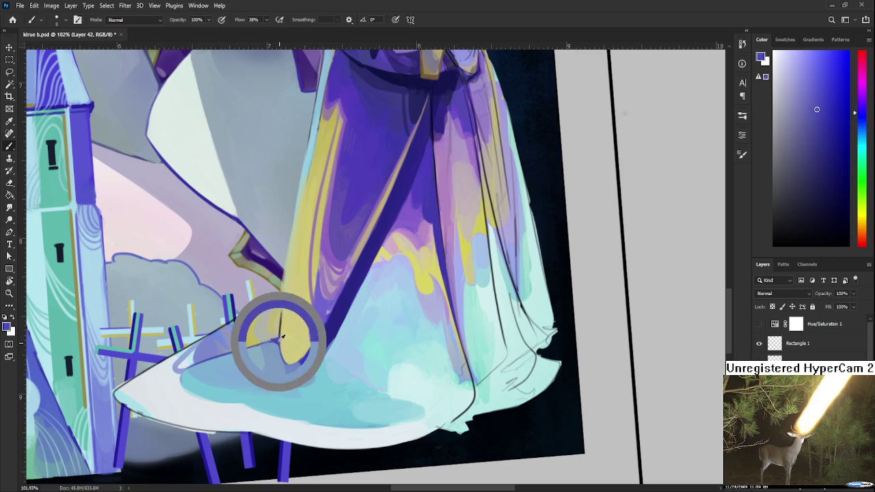
alt+click(273, 339)
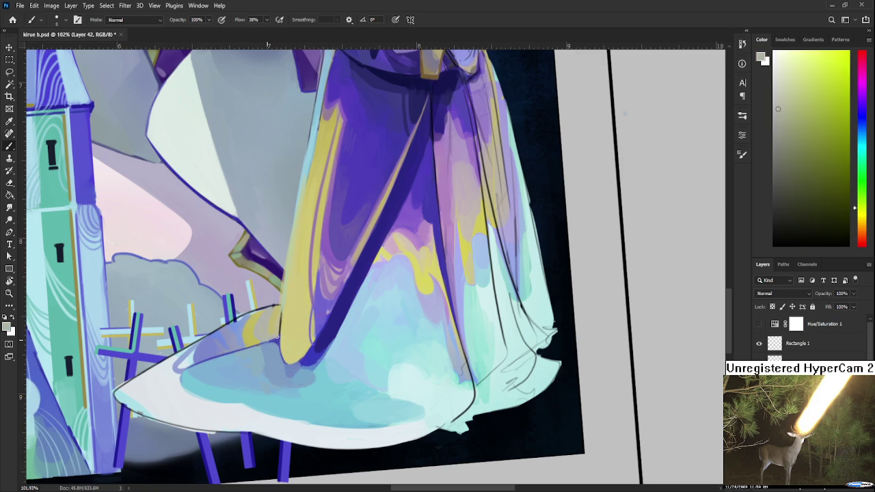
alt+click(278, 335)
alt+click(277, 335)
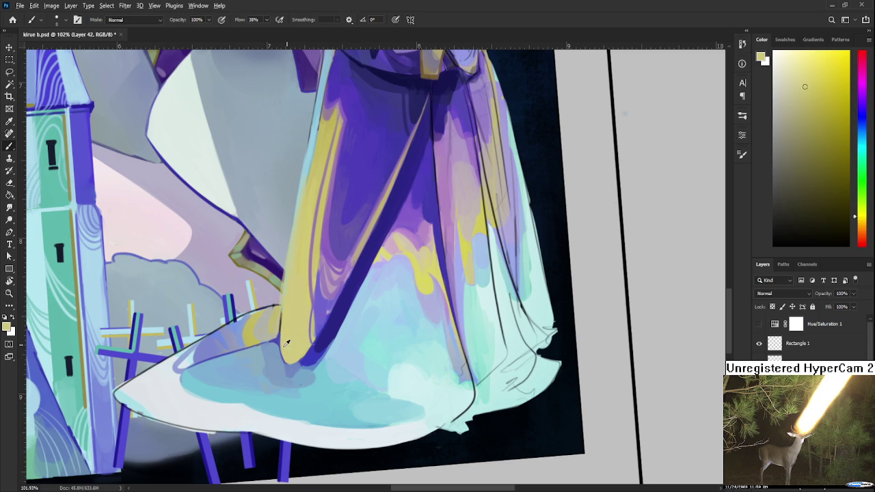
alt+click(269, 345)
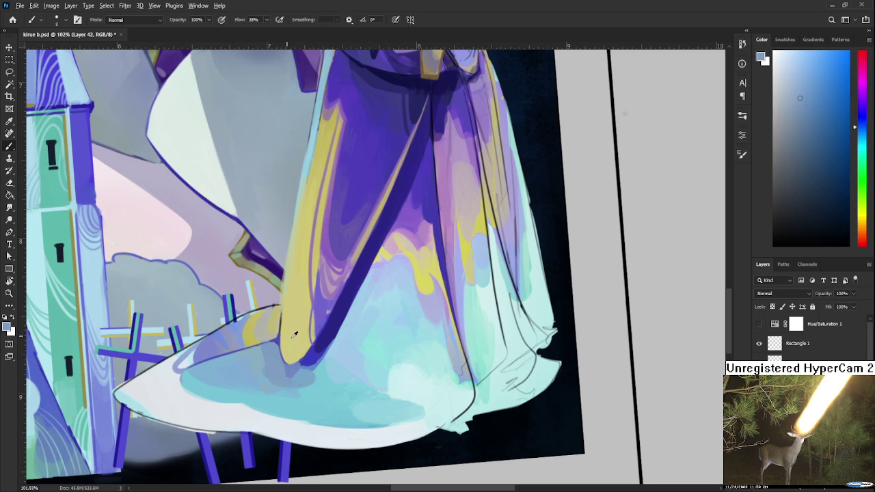
alt+click(292, 336)
Brighten the yellow fold's left edge with a short stroke, then paste the copied illustration.
drag(285, 303, 289, 355)
alt+click(303, 336)
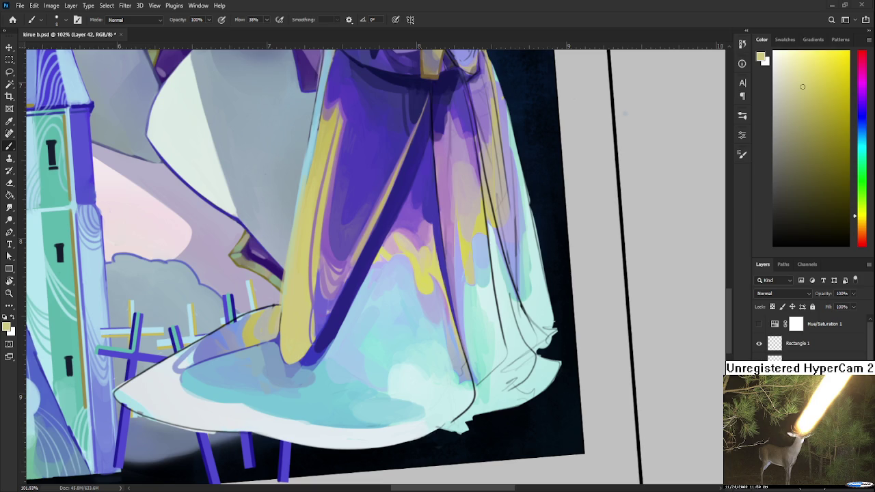
scroll(350, 296, up, 1)
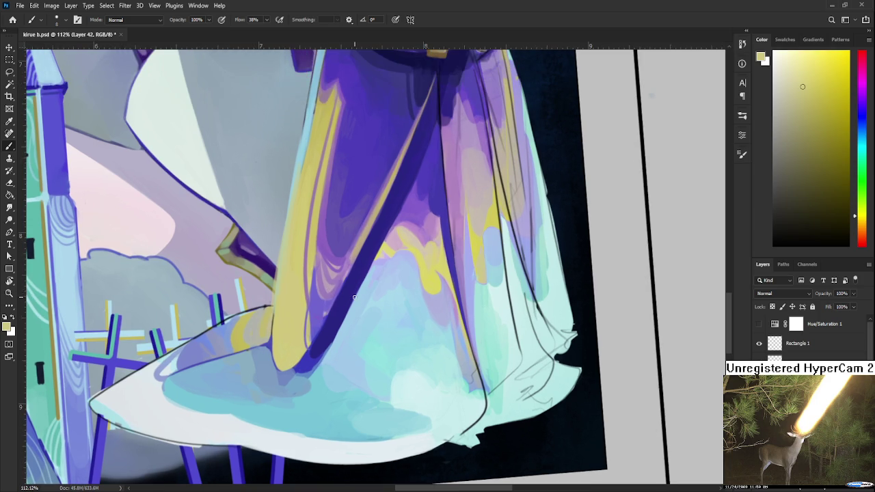
drag(354, 296, 261, 331)
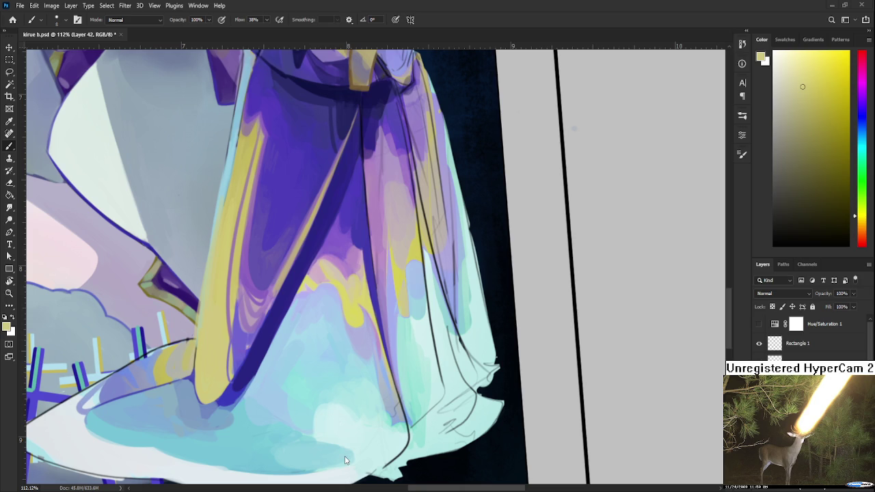
key(ctrl+v)
Shrink the pasted dining-table illustration and centre it over the painting.
key(ctrl+minus)
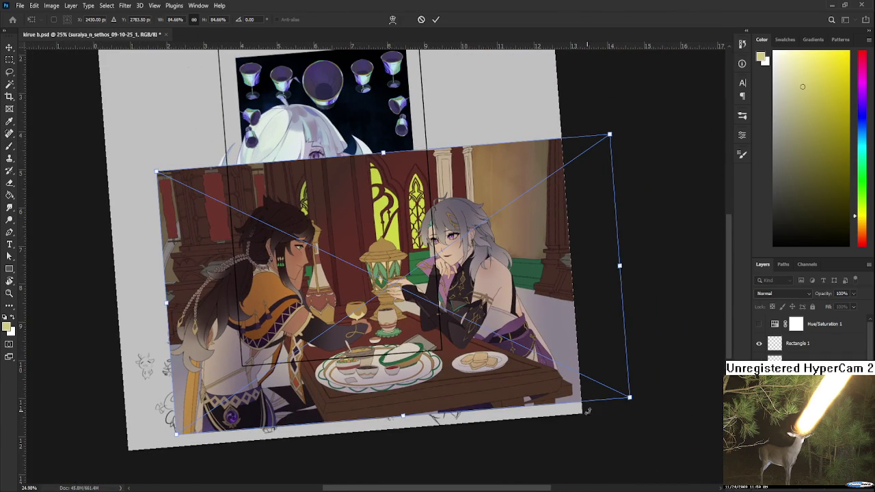
drag(625, 396, 341, 265)
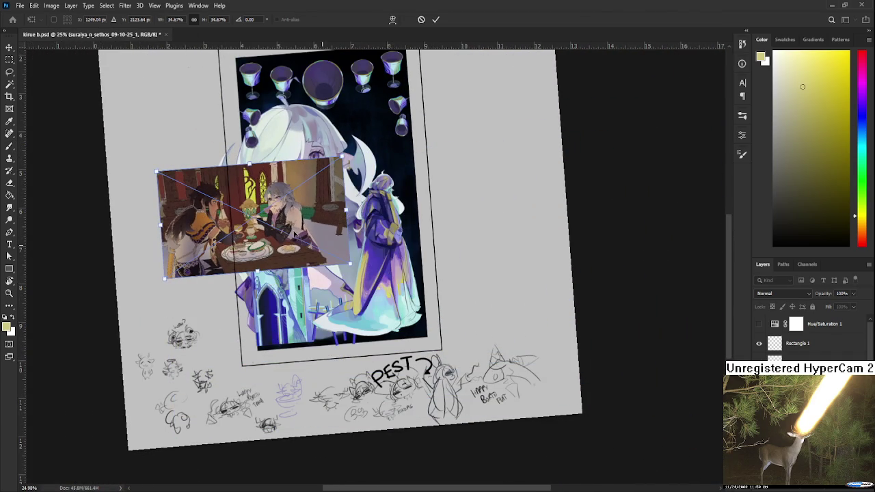
drag(295, 244, 378, 244)
key(Return)
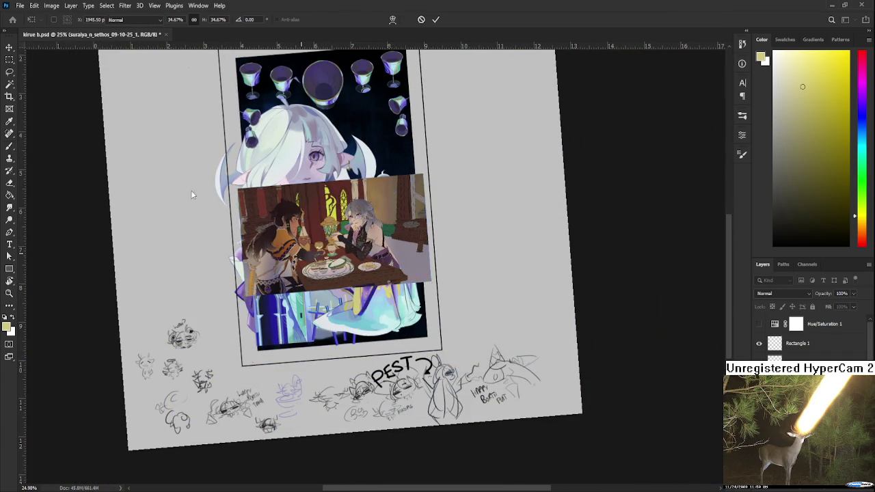
Straighten the canvas rotation, then go to the Home screen of recent files.
key(b)
scroll(348, 215, up, 1)
scroll(342, 260, up, 5)
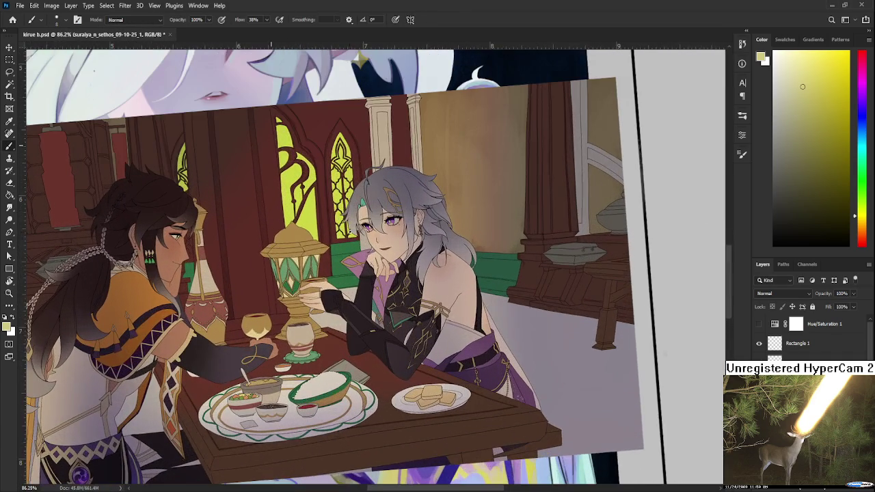
key(r)
drag(480, 269, 482, 282)
scroll(451, 315, down, 1)
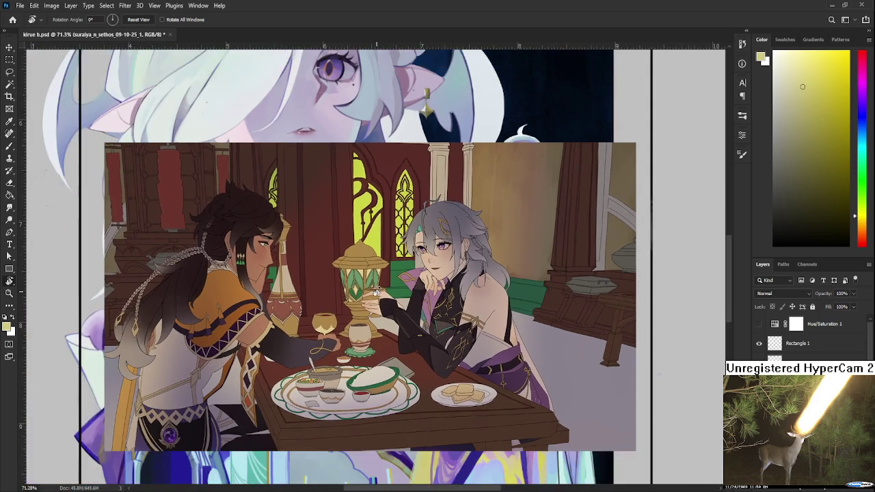
drag(406, 360, 416, 362)
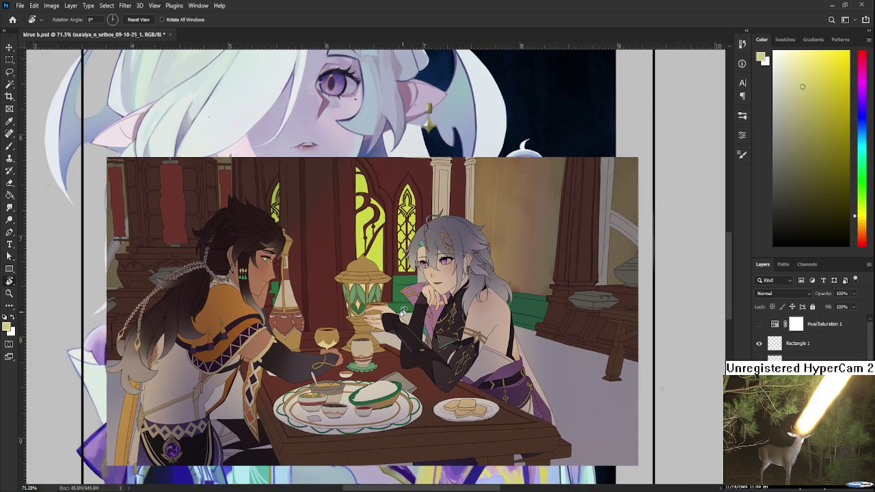
scroll(404, 311, up, 1)
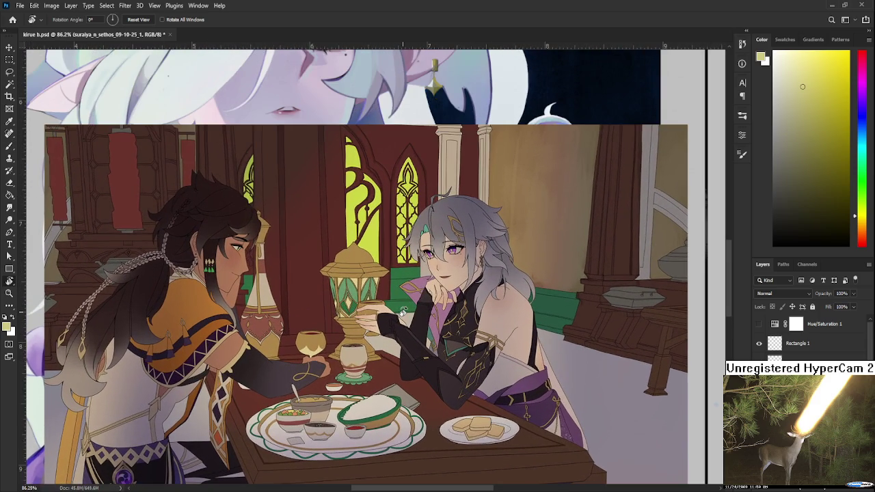
scroll(404, 311, down, 2)
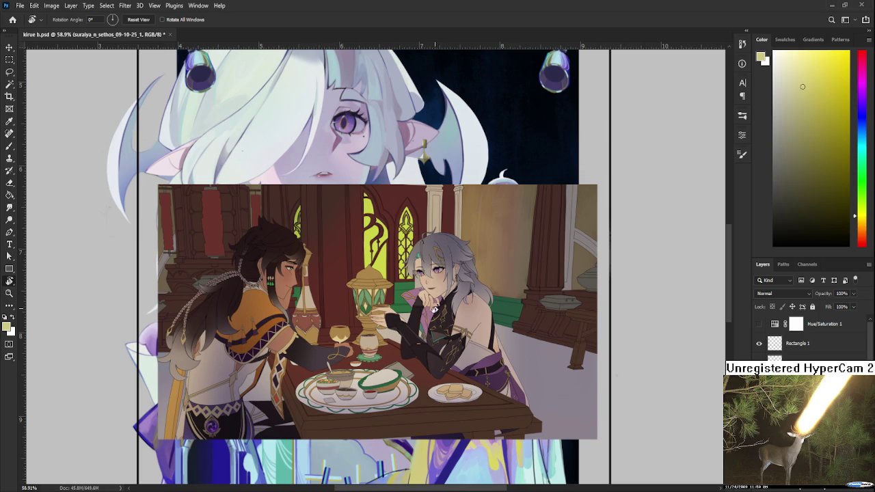
scroll(440, 309, down, 1)
scroll(438, 318, down, 1)
mouse_move(441, 335)
mouse_down()
mouse_move(438, 350)
mouse_move(453, 349)
mouse_up()
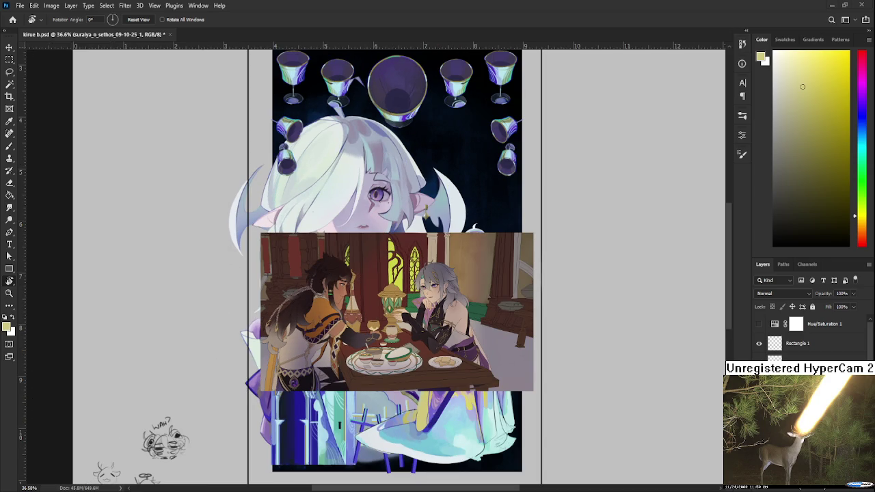
click(12, 21)
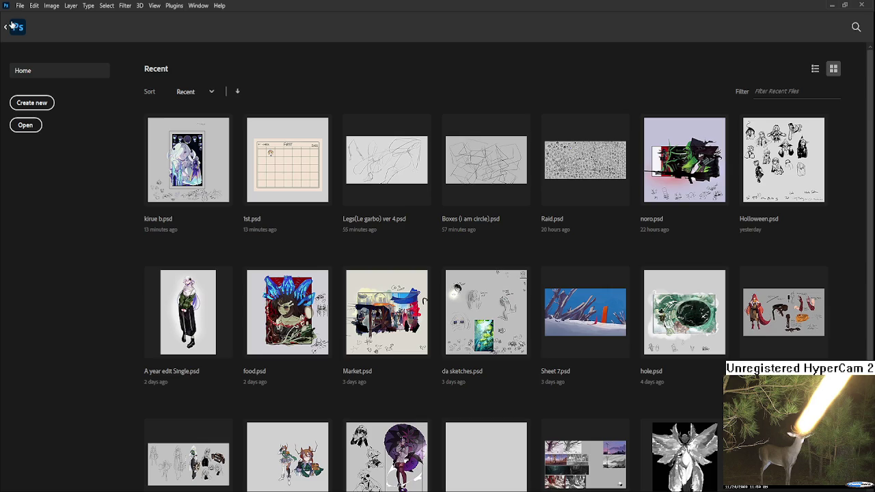
click(379, 324)
scroll(403, 335, up, 3)
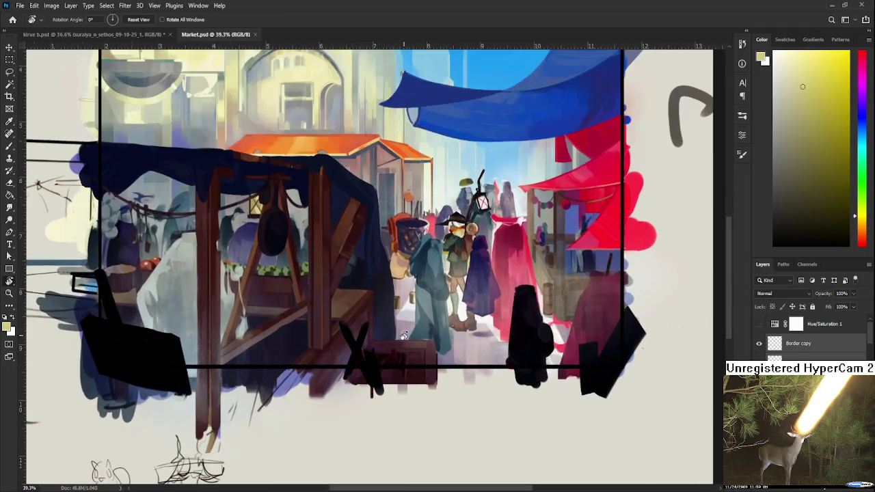
scroll(404, 335, down, 2)
scroll(404, 335, down, 1)
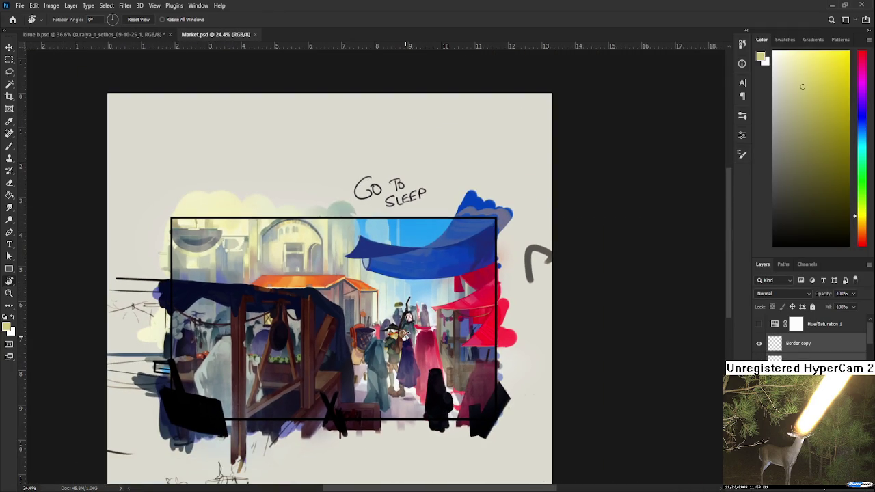
click(759, 381)
click(759, 401)
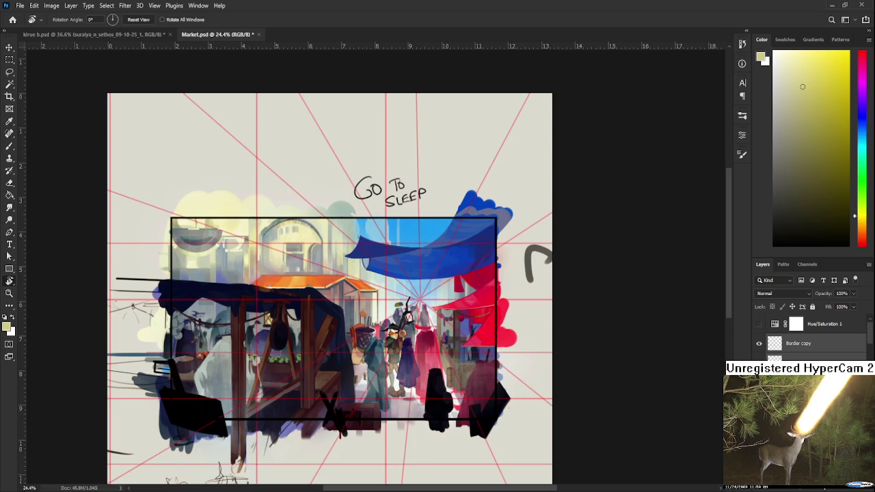
scroll(475, 306, down, 2)
scroll(476, 305, down, 1)
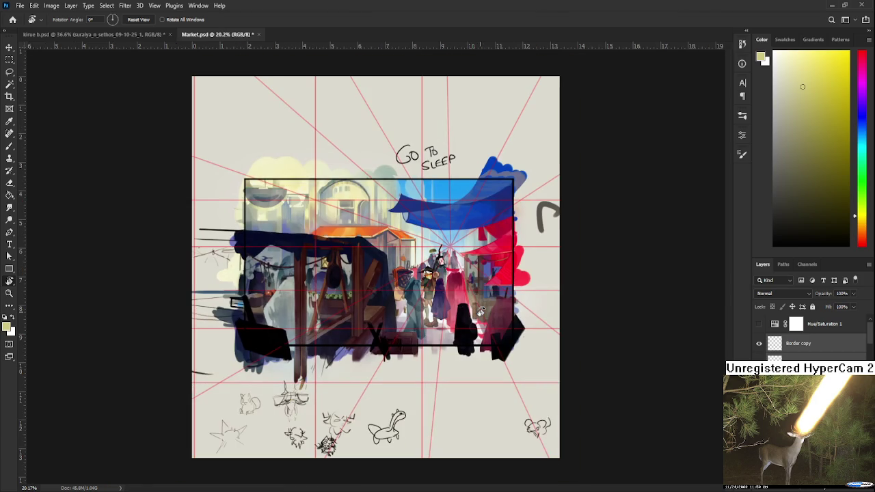
scroll(475, 306, up, 3)
scroll(476, 306, up, 1)
drag(475, 305, 465, 324)
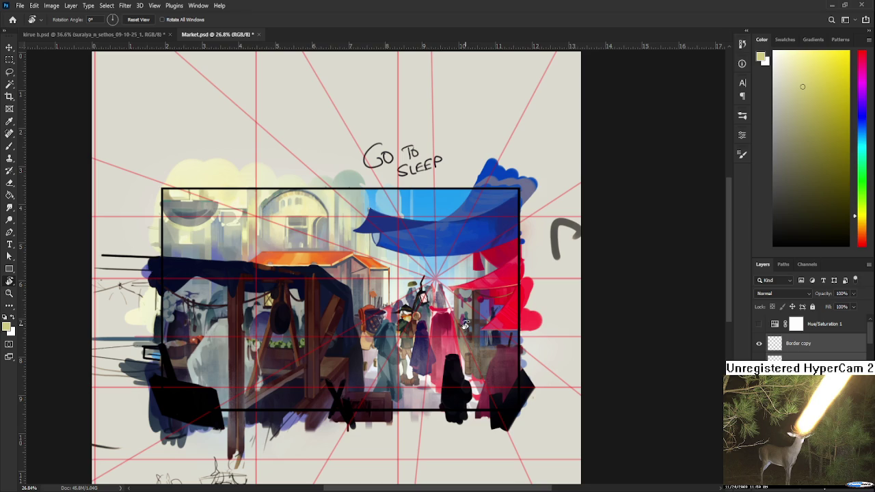
click(259, 35)
click(12, 19)
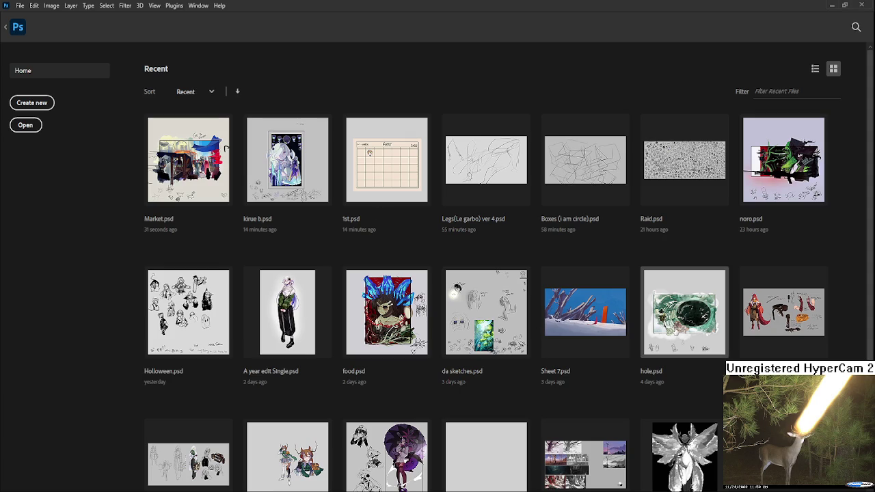
Open hole.psd from recent files, zoom in to review the tunnel painting, and close it.
click(675, 329)
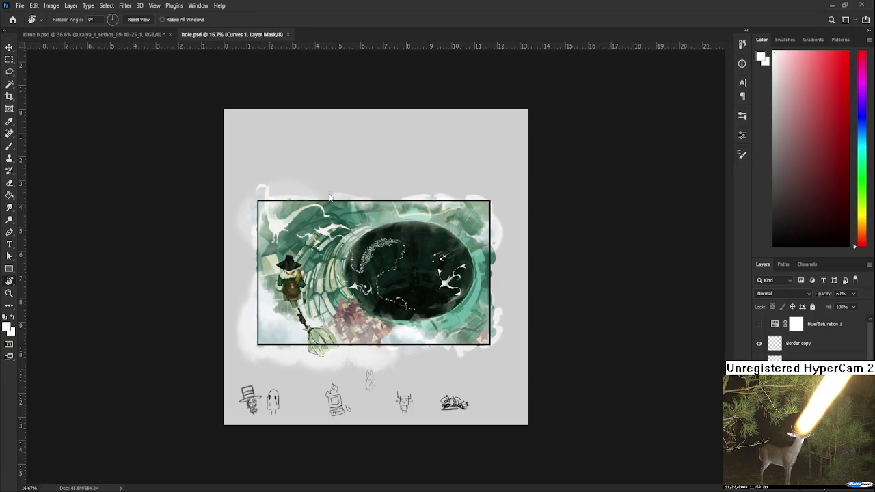
key(ctrl+plus)
key(ctrl+plus)
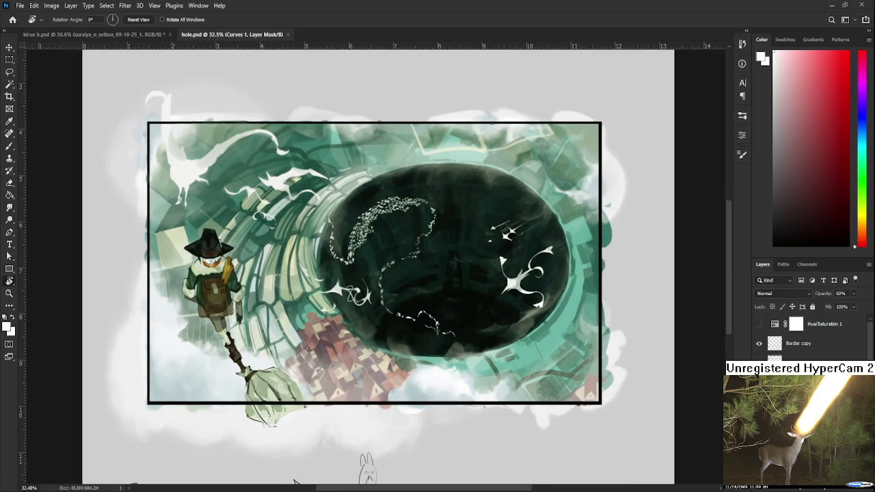
scroll(441, 297, down, 1)
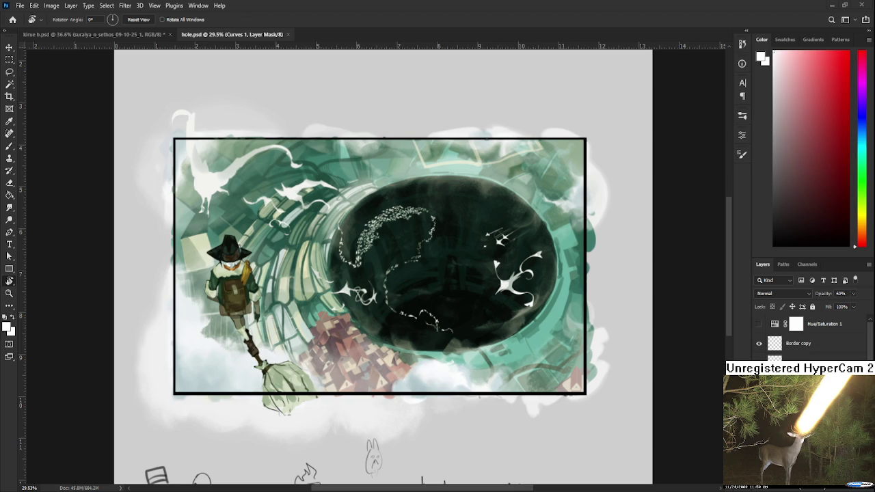
click(288, 34)
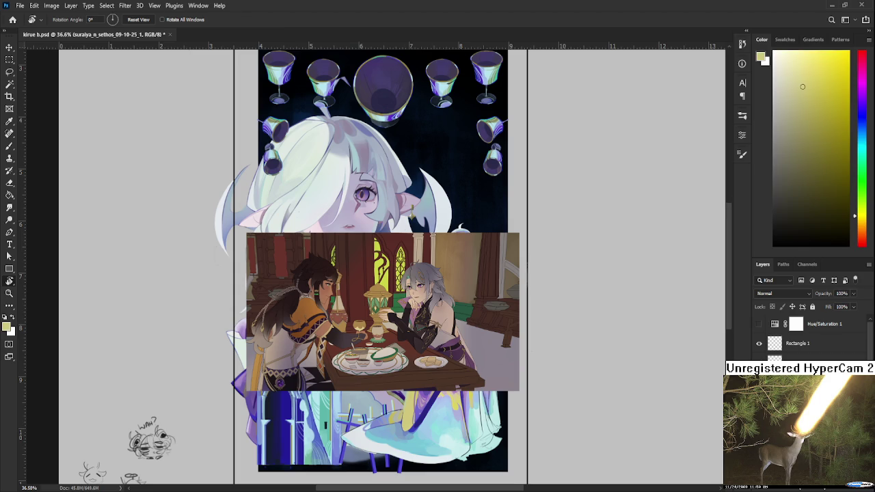
key(Delete)
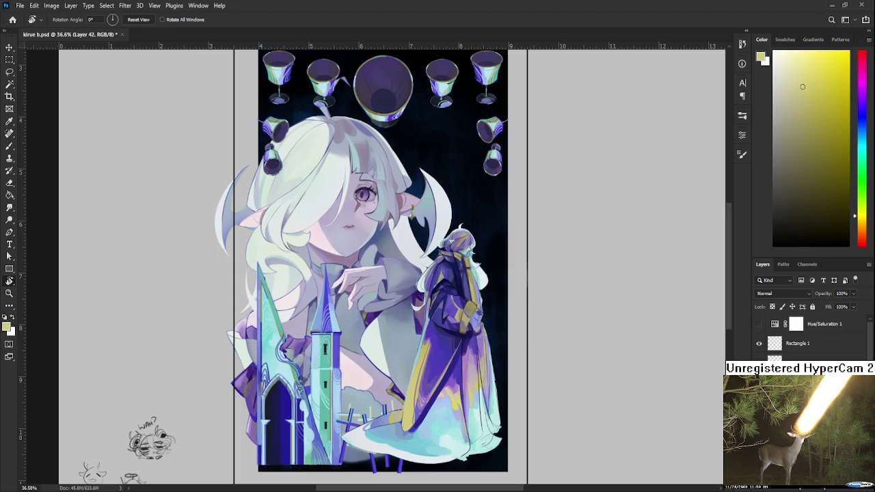
scroll(419, 332, up, 2)
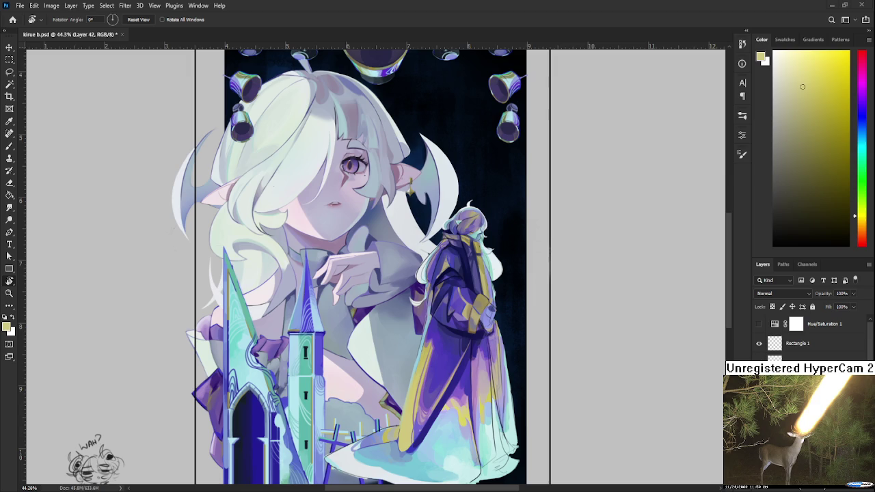
scroll(486, 236, down, 3)
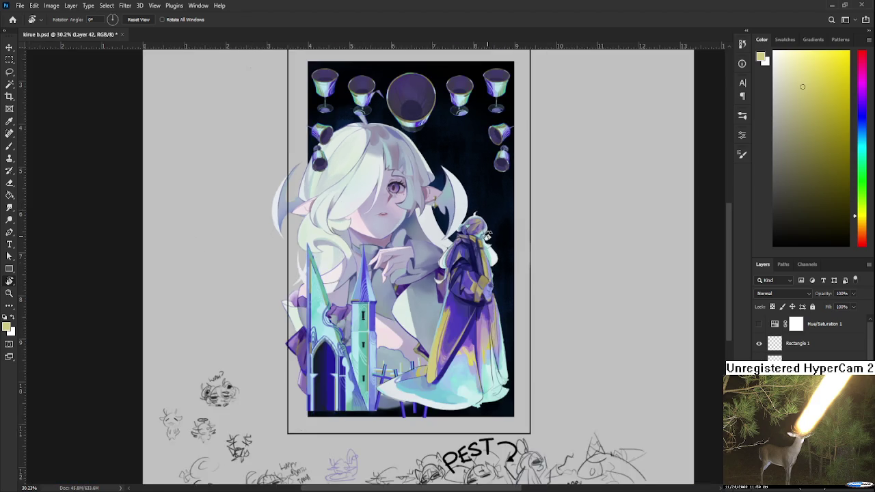
scroll(464, 390, up, 2)
scroll(463, 390, up, 3)
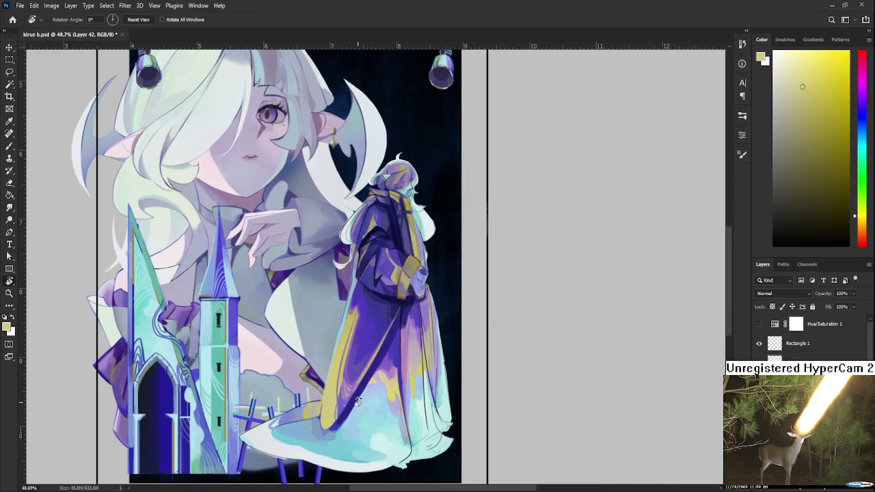
scroll(359, 407, up, 3)
scroll(377, 409, down, 2)
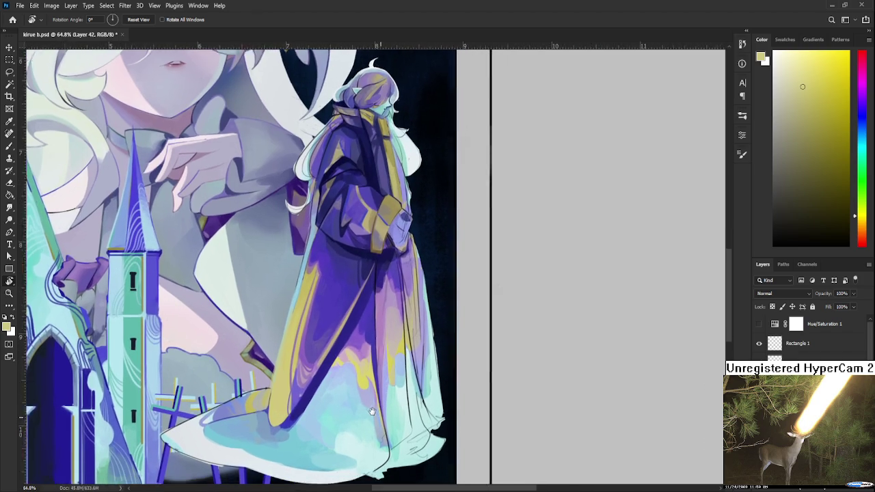
scroll(375, 375, down, 2)
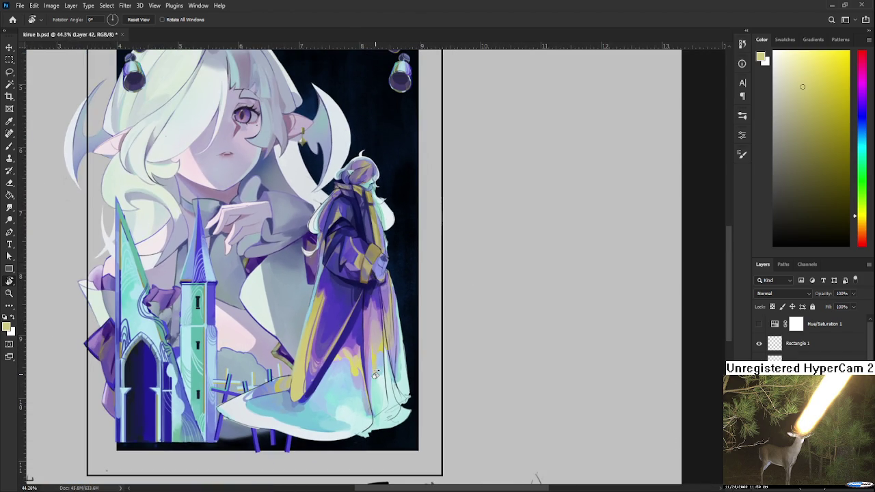
Sample the robe's blue-purple, enlarge the brush, and pick light-to-dark cyans from the skirt hem.
key(b)
alt+click(369, 336)
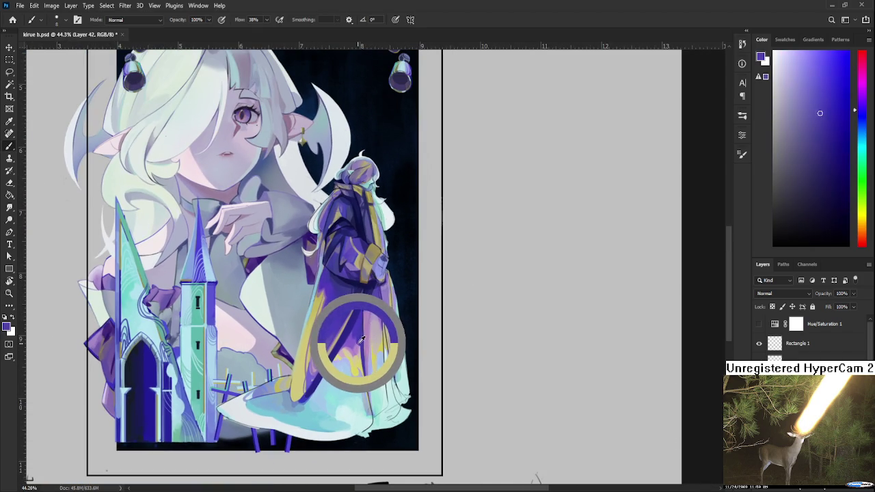
mouse_move(369, 327)
mouse_down()
mouse_move(355, 342)
mouse_move(370, 380)
mouse_move(319, 378)
mouse_up()
key(bracketright)
key(bracketright)
key(bracketright)
alt+click(344, 412)
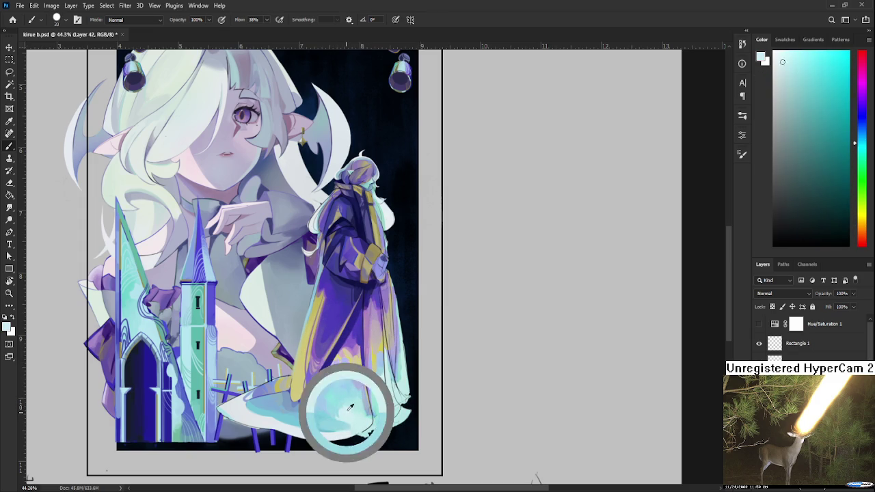
alt+click(347, 409)
alt+click(342, 408)
alt+click(344, 409)
alt+click(346, 409)
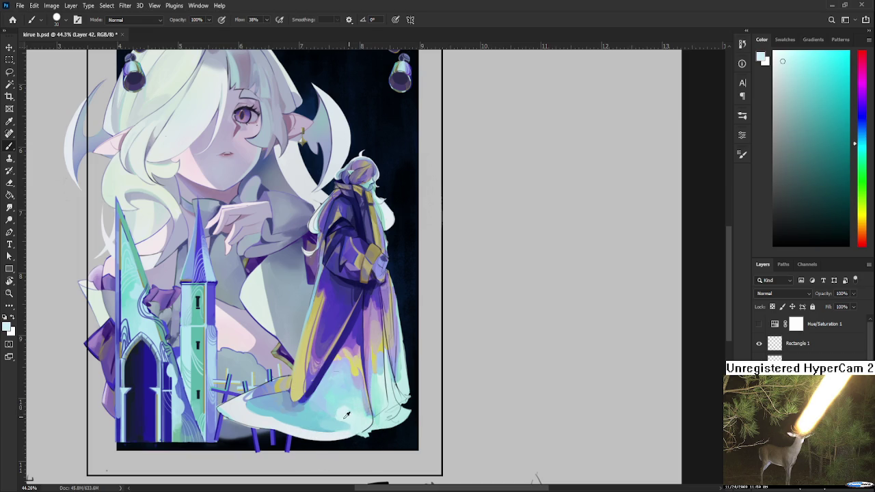
alt+click(349, 417)
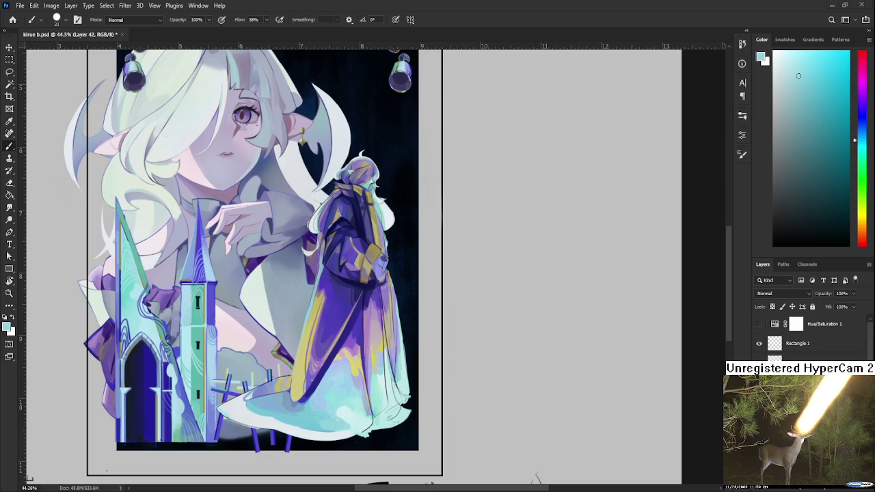
scroll(371, 300, up, 3)
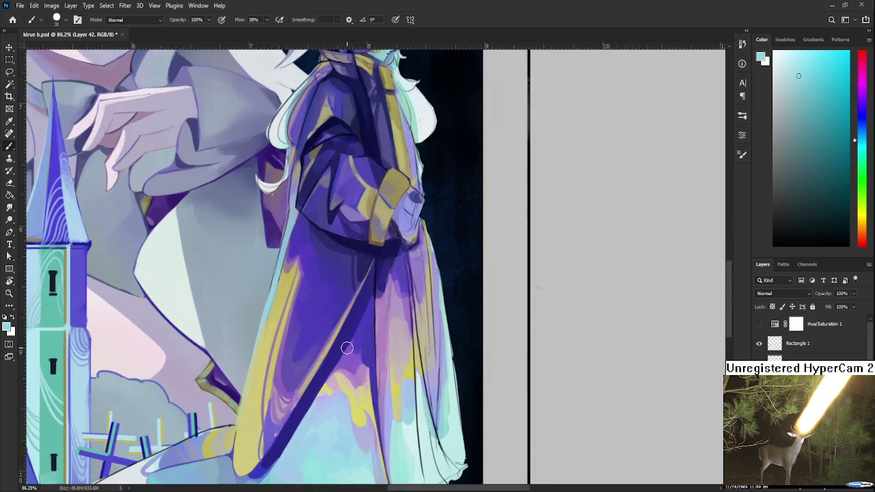
Zoom in on the skirt and sample its yellow and several lighter cyans.
mouse_move(347, 345)
mouse_down()
mouse_move(278, 353)
mouse_move(264, 342)
mouse_move(264, 316)
mouse_up()
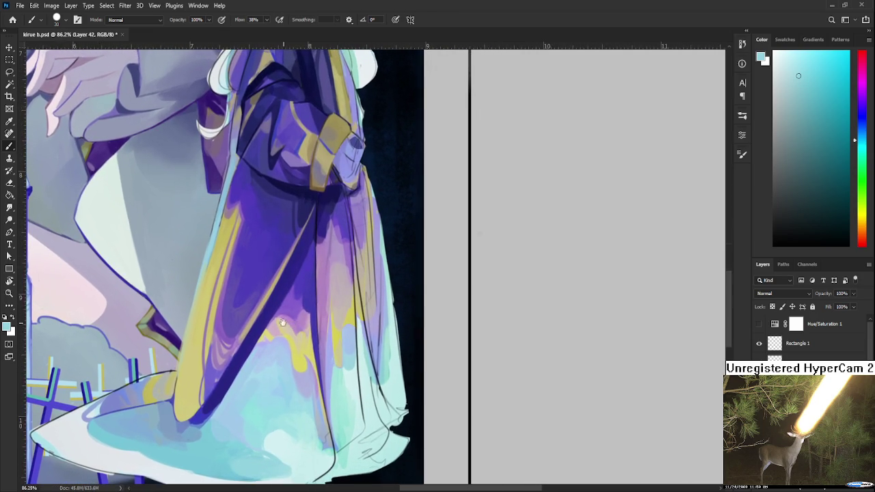
alt+click(303, 350)
mouse_move(308, 365)
mouse_down()
mouse_move(333, 342)
mouse_move(336, 322)
mouse_up()
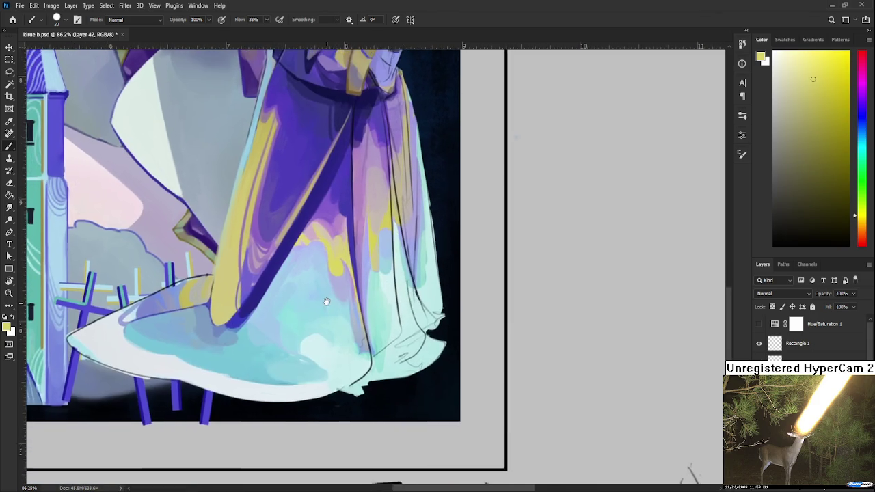
alt+click(306, 333)
alt+click(311, 344)
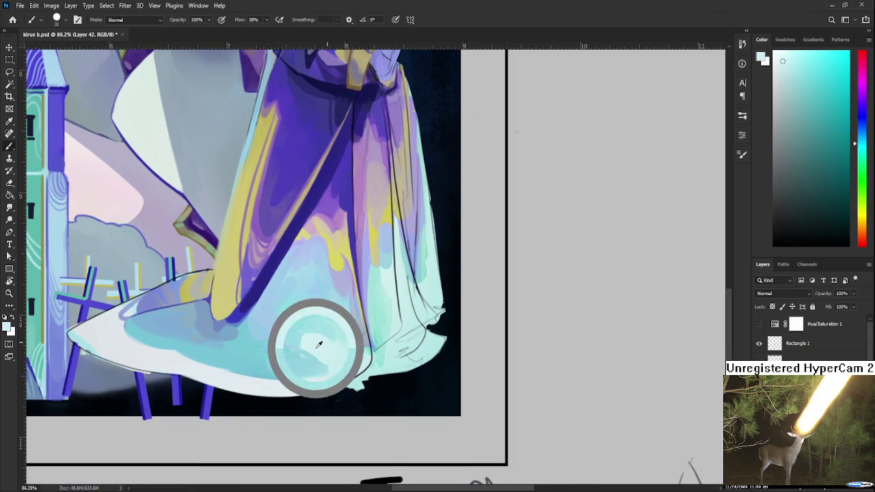
alt+click(312, 319)
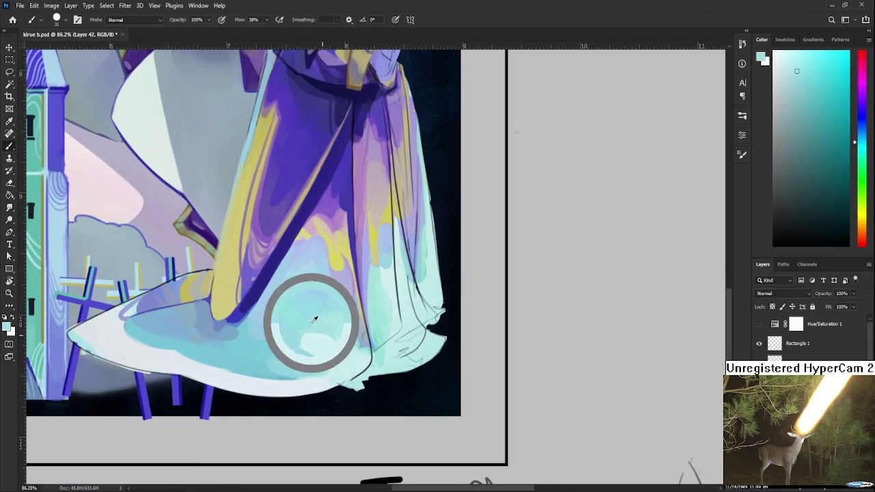
alt+click(309, 344)
alt+click(302, 331)
alt+click(306, 350)
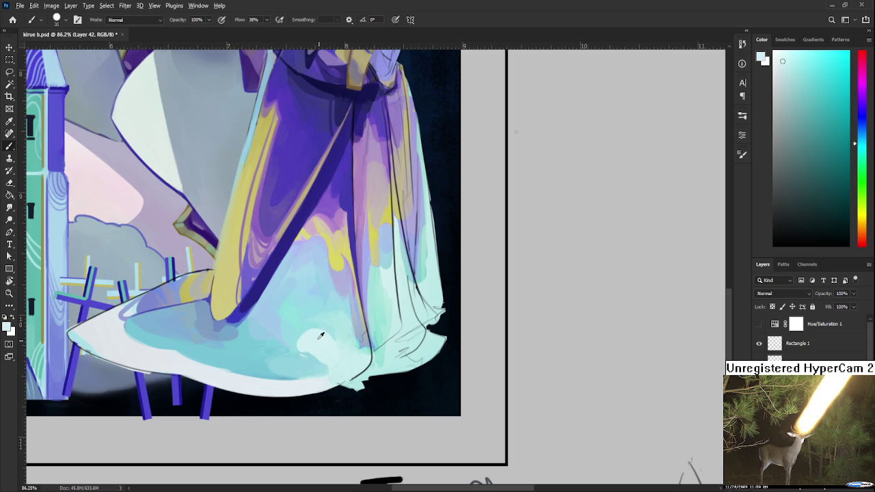
alt+click(308, 344)
Keep sampling hem cyans for pale highlights, then shift the view and pick a lavender.
alt+click(308, 343)
alt+click(307, 340)
alt+click(309, 344)
alt+click(307, 327)
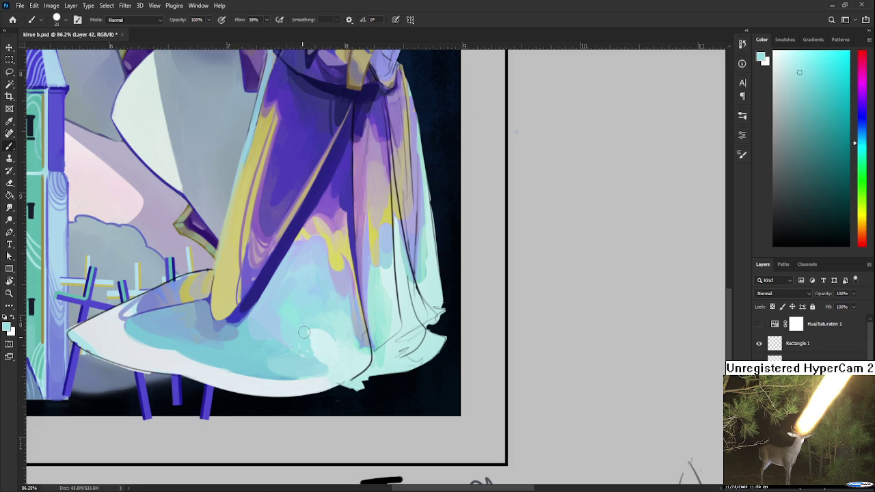
alt+click(318, 339)
alt+click(311, 338)
alt+click(307, 333)
alt+click(307, 332)
alt+click(309, 334)
mouse_move(303, 331)
mouse_down()
mouse_move(336, 372)
mouse_move(337, 404)
mouse_up()
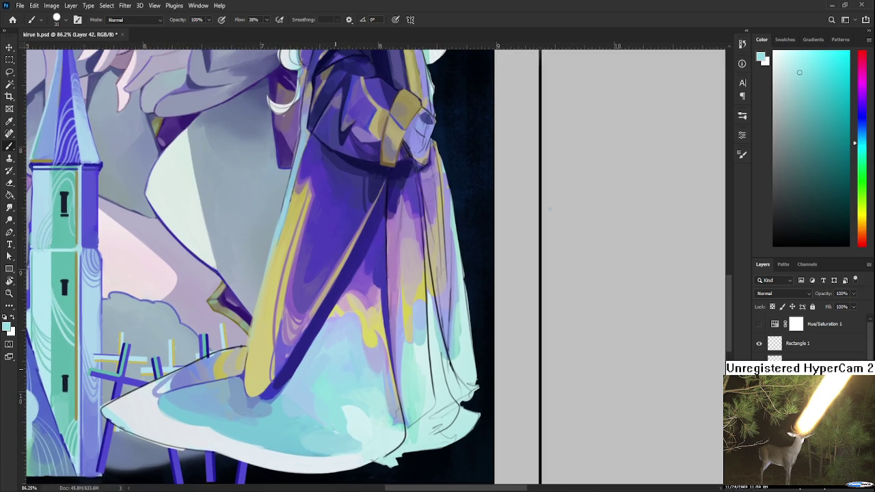
alt+scroll(309, 361, up, 1)
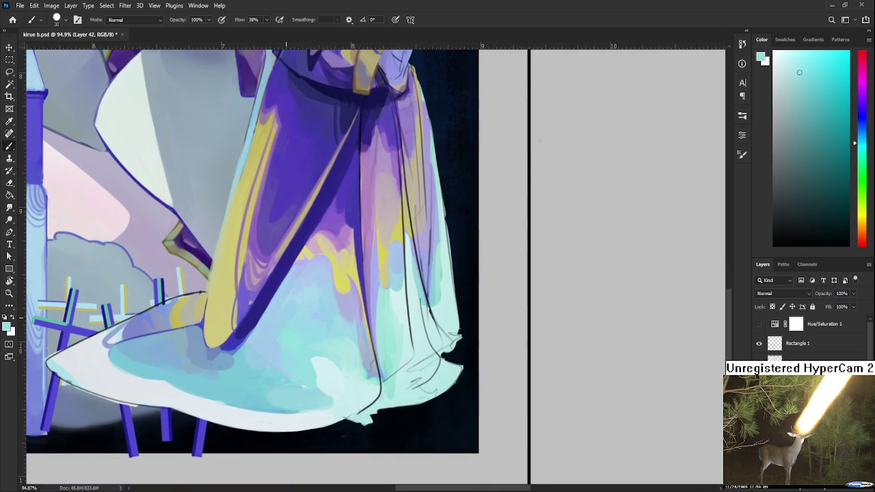
alt+drag(326, 330, 342, 285)
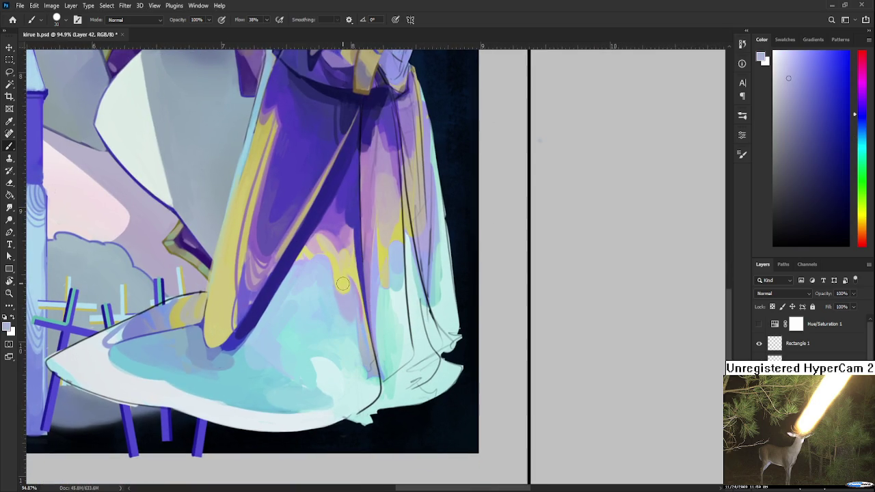
Paint a thin fold line down the skirt with a fine brush.
key(bracketleft)
key(bracketleft)
key(bracketleft)
drag(335, 317, 366, 380)
scroll(377, 354, down, 4)
scroll(378, 354, down, 2)
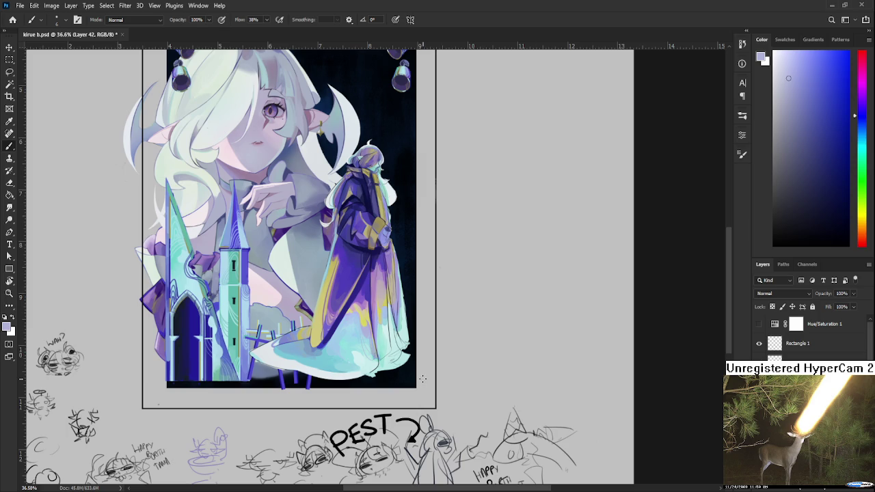
scroll(325, 345, up, 5)
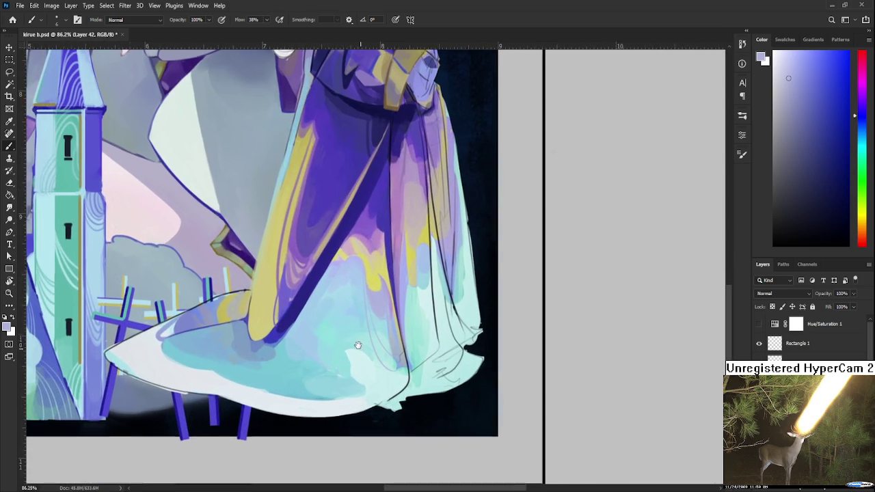
Sample cyan from the hem and paint a small curling light-cyan fold near its centre.
mouse_move(325, 345)
mouse_down()
mouse_move(363, 330)
mouse_move(357, 348)
mouse_up()
alt+click(356, 325)
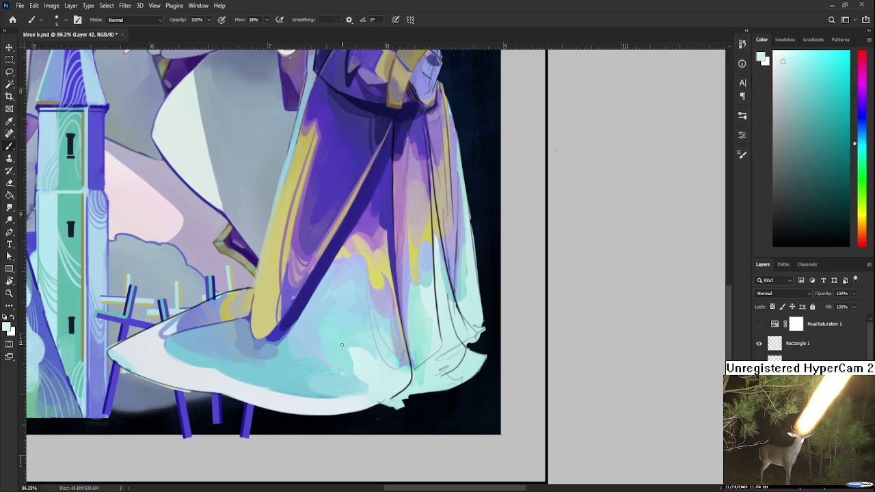
drag(344, 349, 353, 356)
alt+click(351, 353)
alt+click(353, 355)
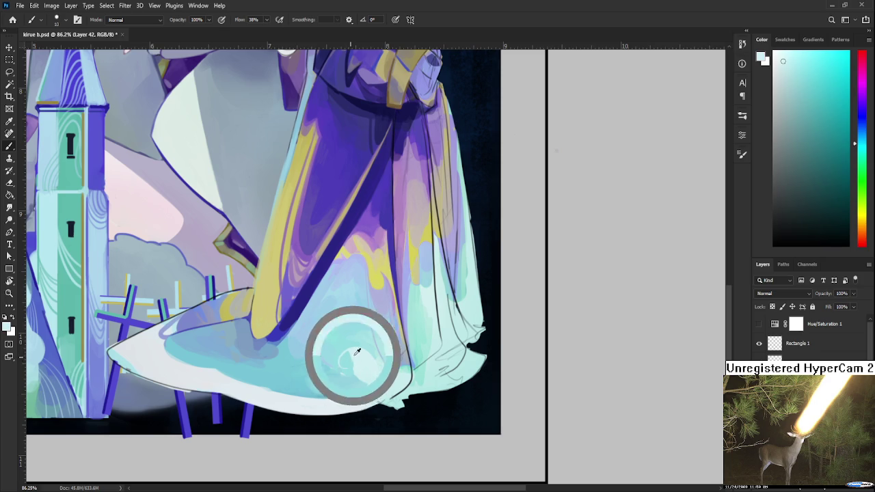
alt+click(363, 349)
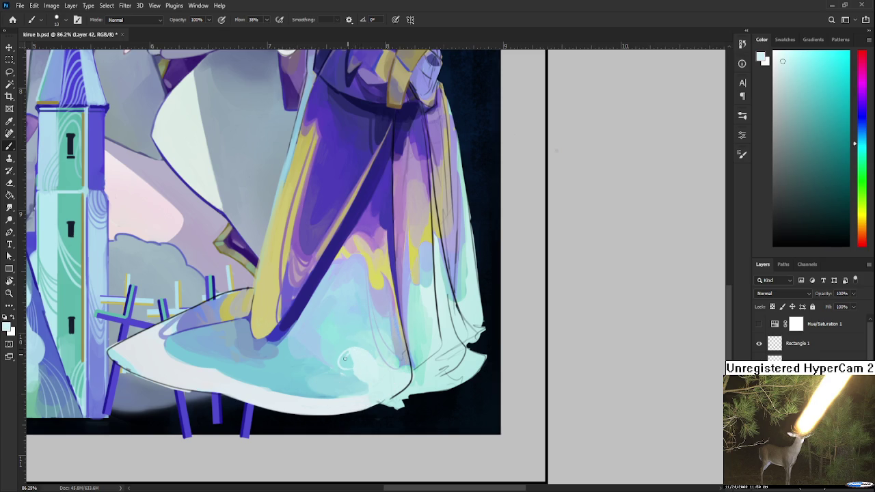
alt+click(353, 359)
alt+click(352, 364)
drag(357, 351, 371, 344)
alt+click(378, 334)
Bring the lower skirt into view and blend its hem folds with sampled pale cyan tones.
scroll(304, 359, down, 1)
drag(340, 321, 333, 357)
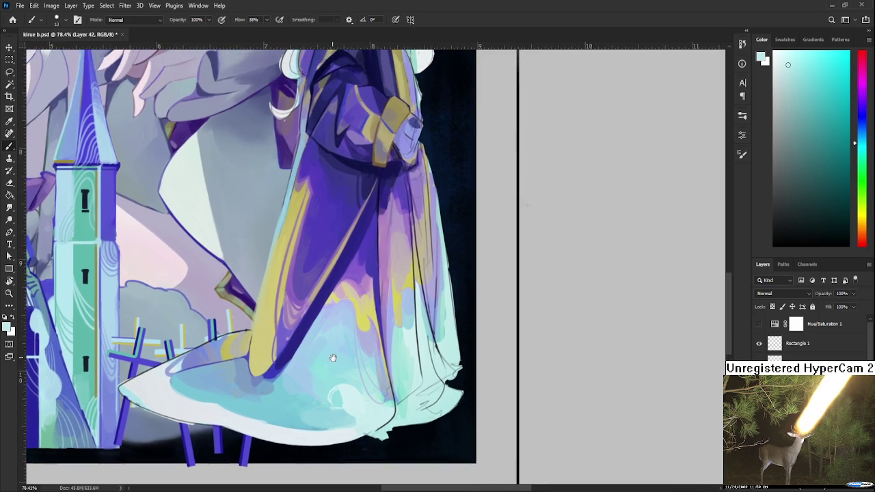
alt+click(347, 395)
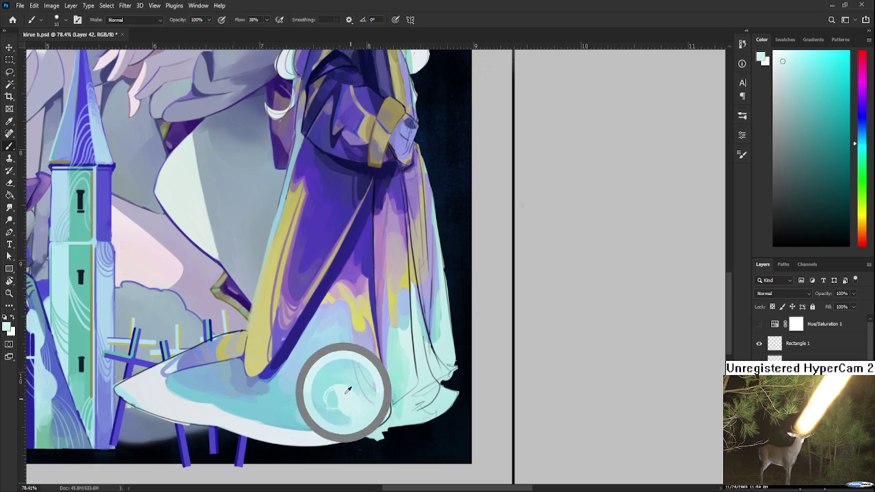
drag(353, 394, 342, 391)
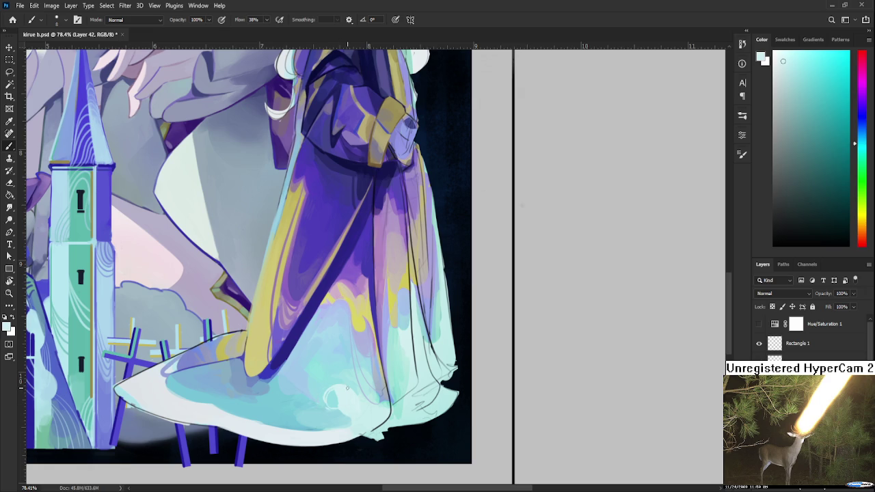
alt+click(345, 393)
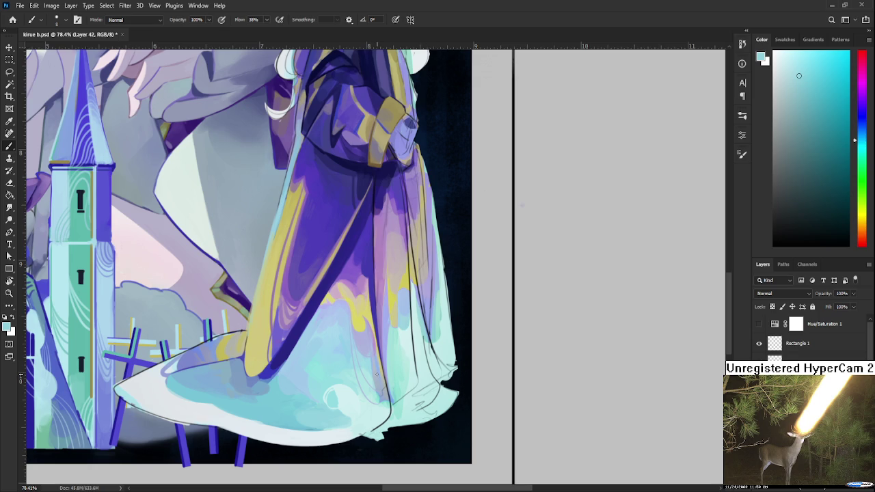
alt+click(339, 390)
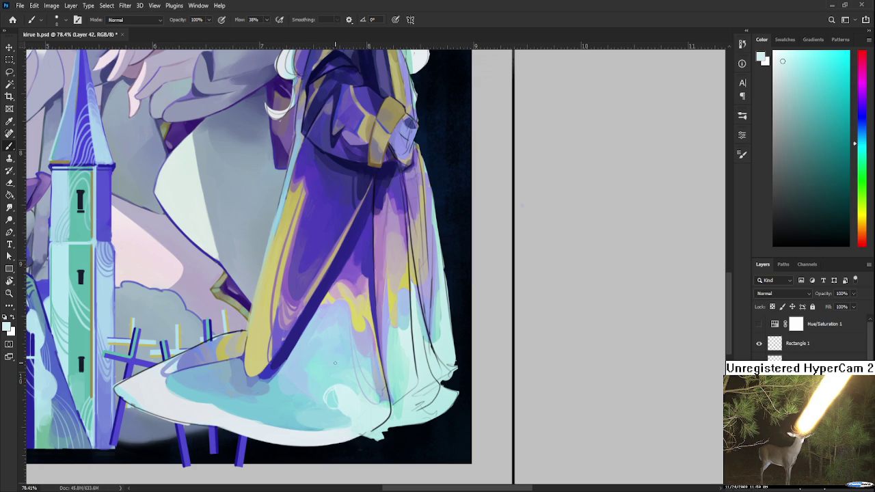
drag(355, 390, 358, 404)
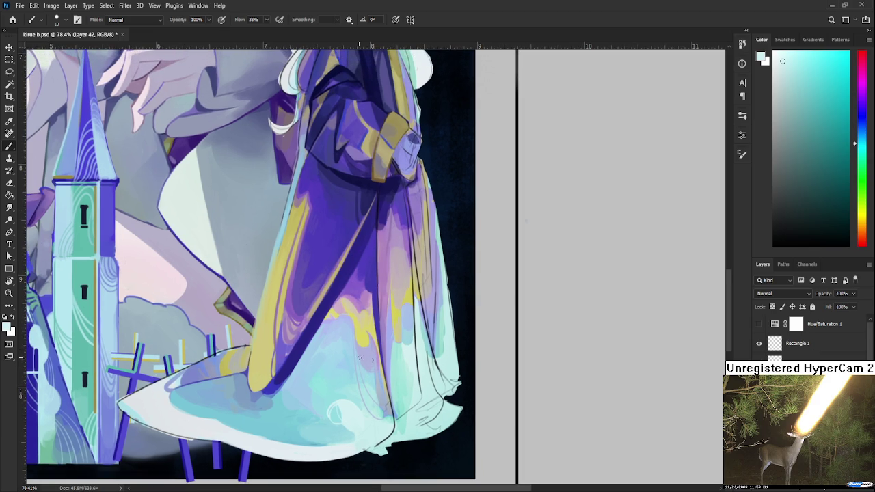
Blend the cyan hem with softer light blues sampled from across it.
alt+click(185, 398)
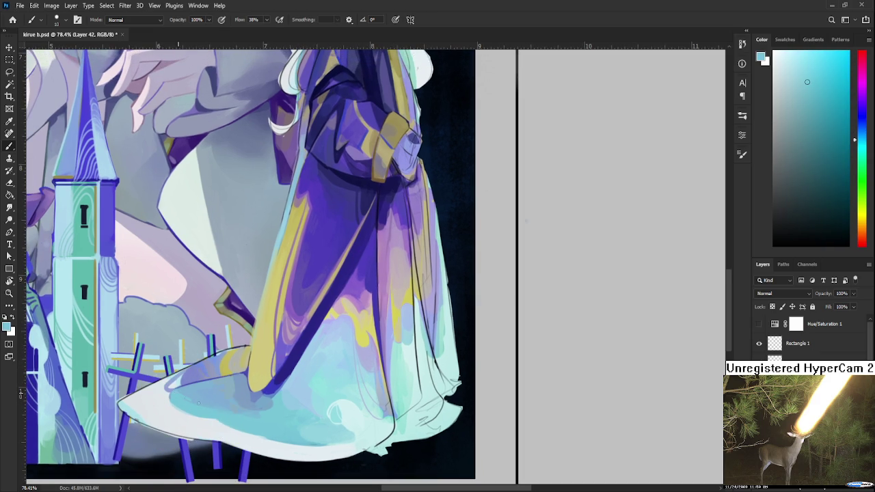
alt+click(192, 393)
alt+click(199, 398)
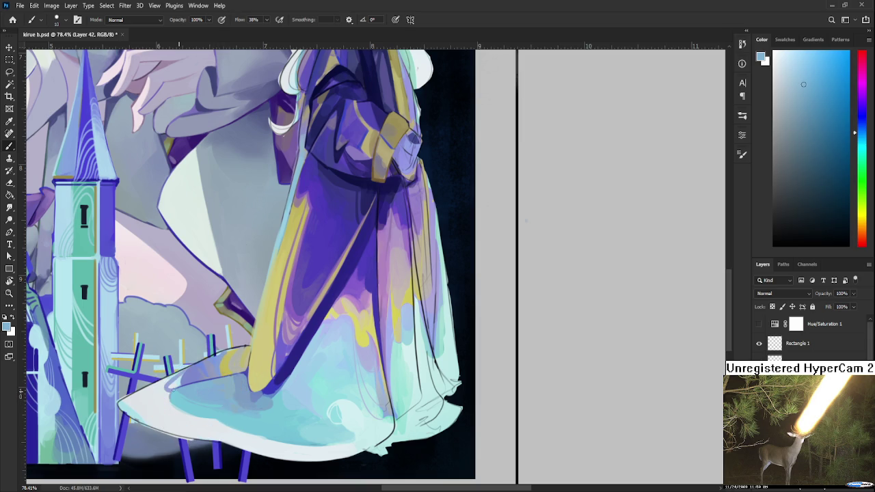
alt+click(195, 401)
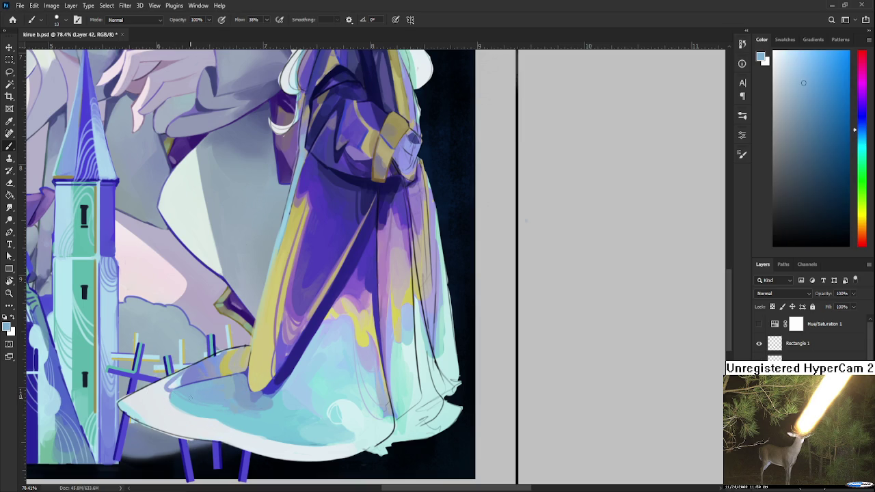
alt+click(234, 399)
alt+click(245, 411)
alt+click(232, 405)
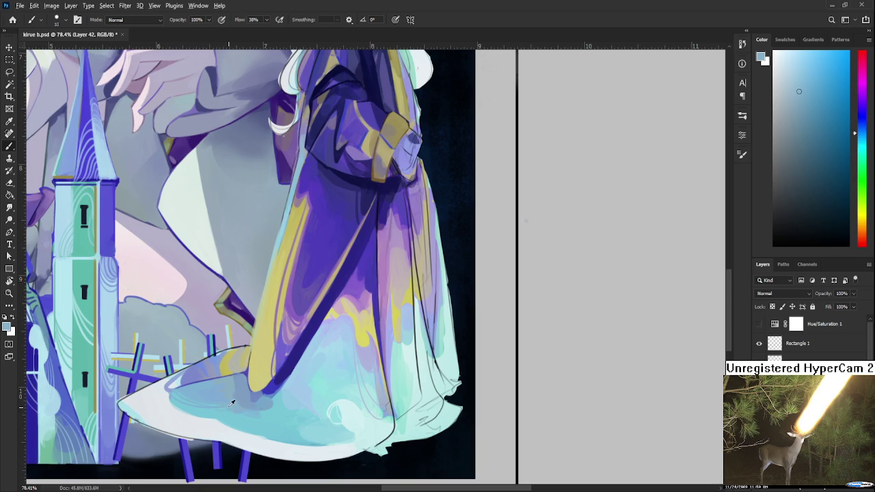
alt+click(233, 386)
alt+click(241, 400)
alt+click(241, 393)
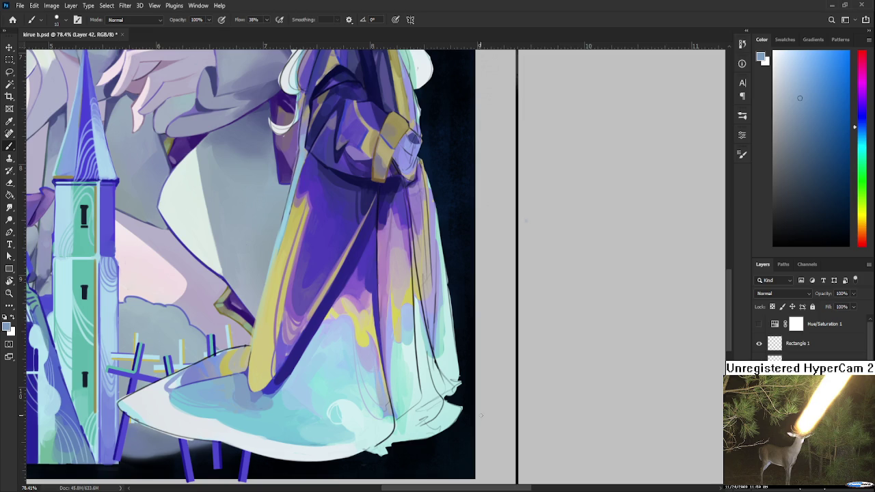
mouse_move(311, 377)
mouse_down()
mouse_move(307, 336)
mouse_move(340, 290)
mouse_move(320, 328)
mouse_up()
alt+click(338, 290)
Sample khaki, purple and cyan from the robe and blend light cyan into the hem's right side.
alt+click(298, 338)
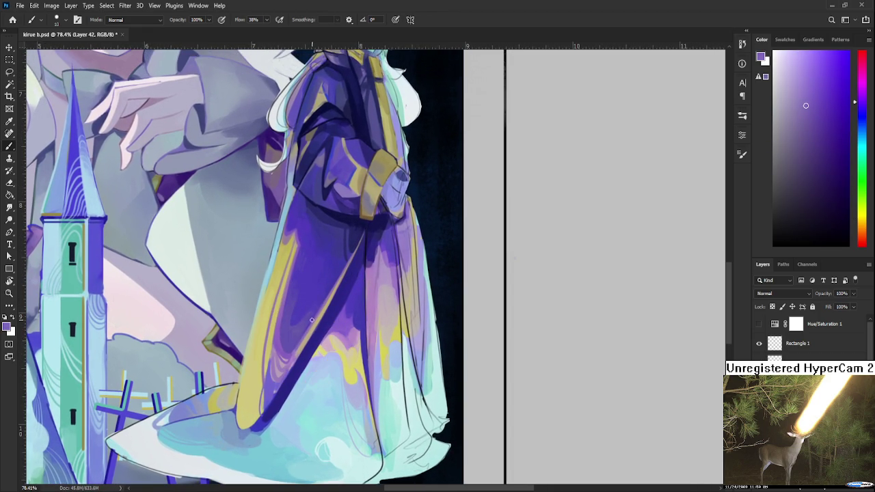
alt+click(324, 305)
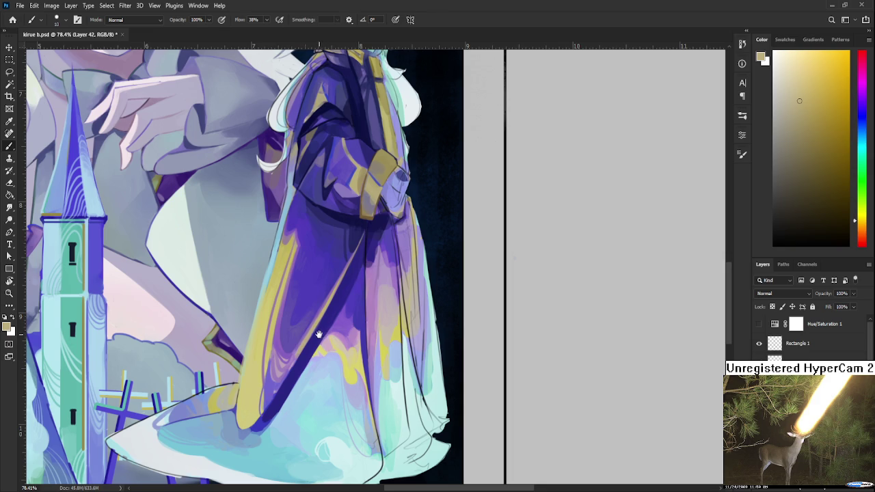
drag(316, 334, 322, 362)
scroll(323, 362, down, 3)
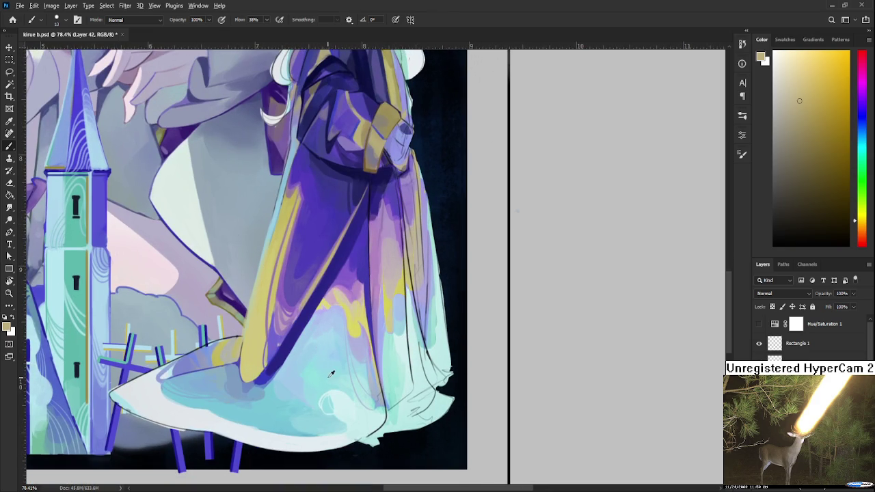
alt+click(338, 389)
drag(338, 388, 329, 394)
Zoom in and sample light blue tones beside the end of the dark fold.
scroll(323, 357, down, 3)
scroll(326, 363, up, 3)
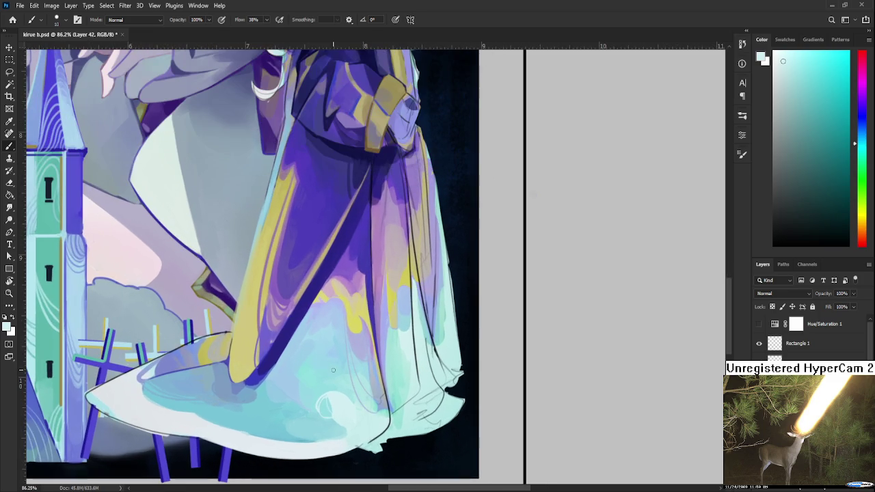
alt+click(280, 385)
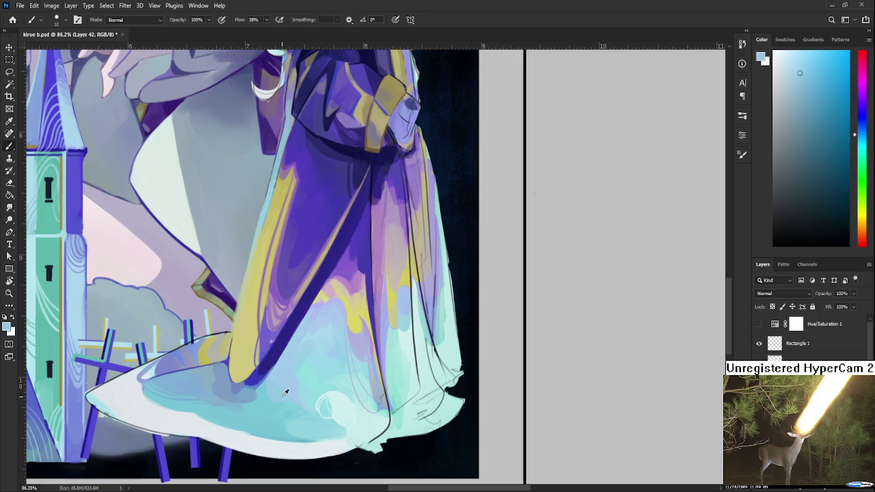
alt+click(287, 390)
alt+click(275, 387)
alt+click(277, 388)
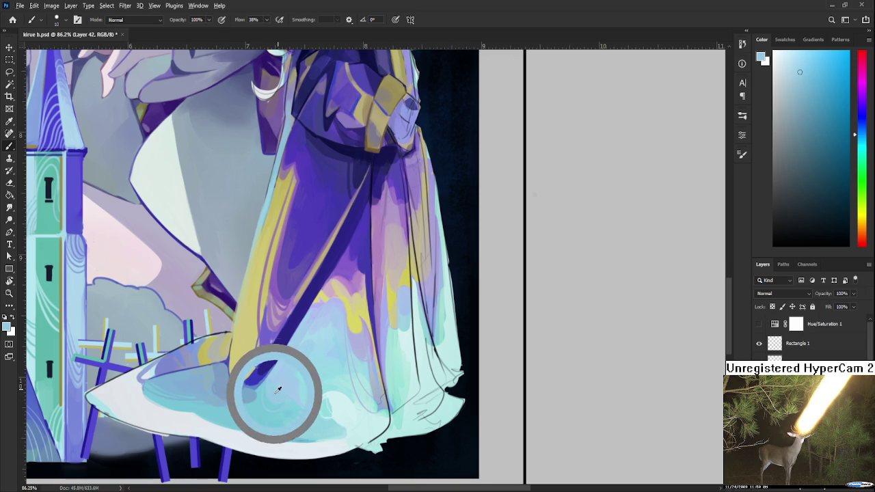
alt+click(285, 390)
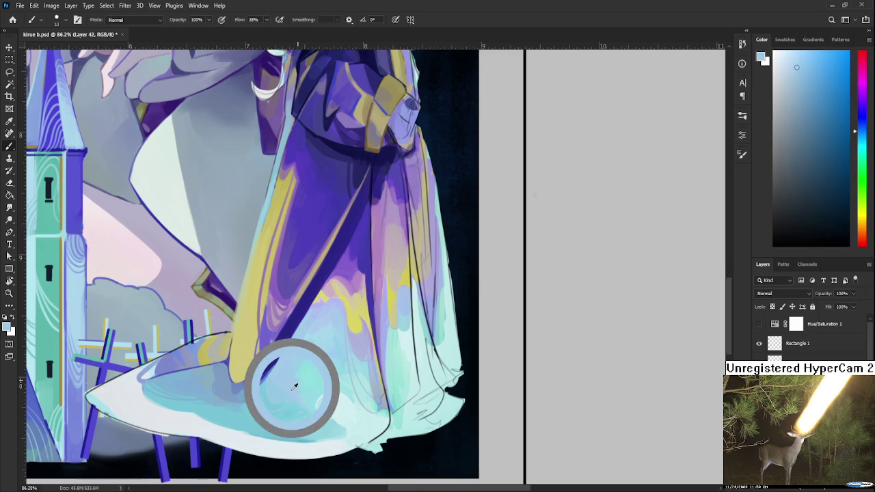
Soften the dark fold's lower end with cyan and light blue sampled across the hem.
drag(286, 388, 295, 369)
alt+click(312, 361)
alt+click(316, 358)
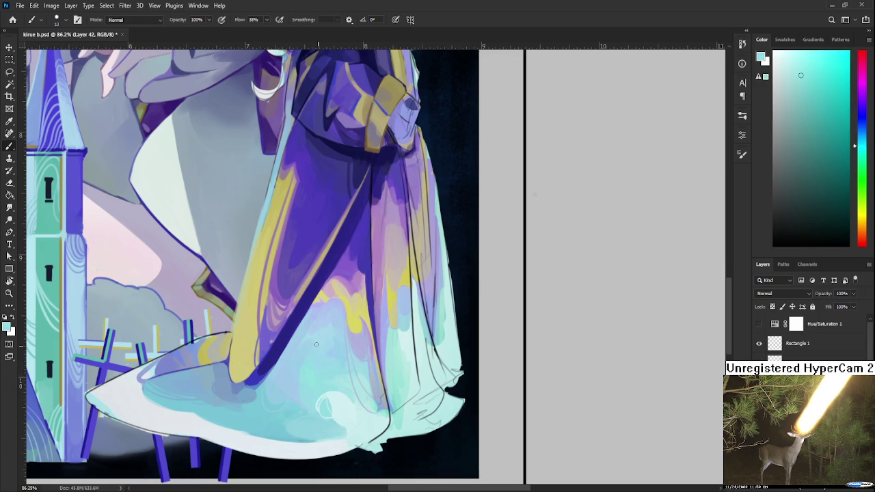
alt+click(312, 367)
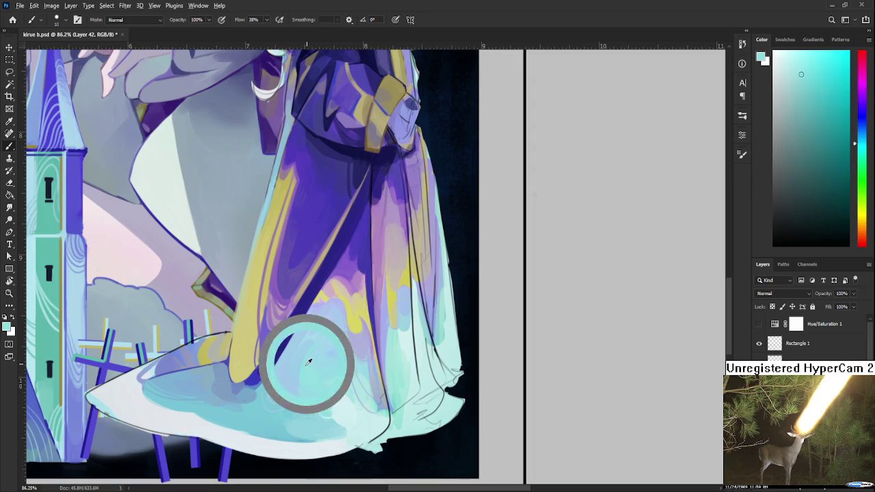
alt+click(324, 360)
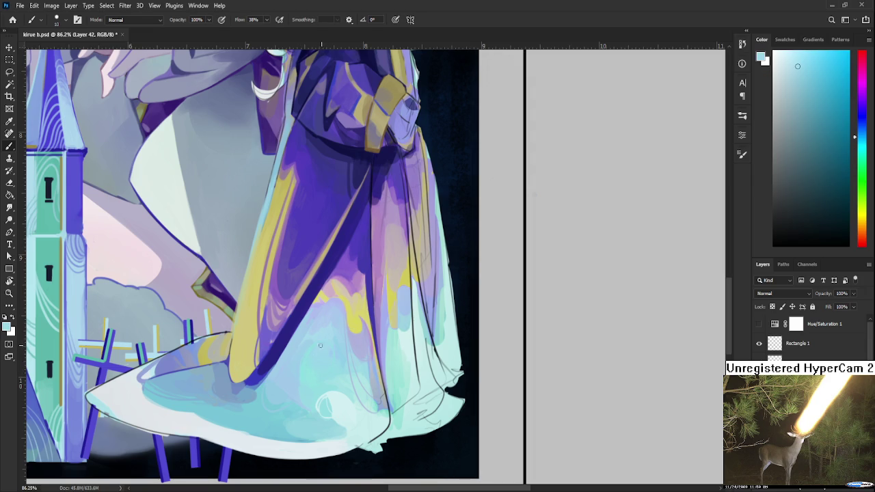
alt+click(309, 360)
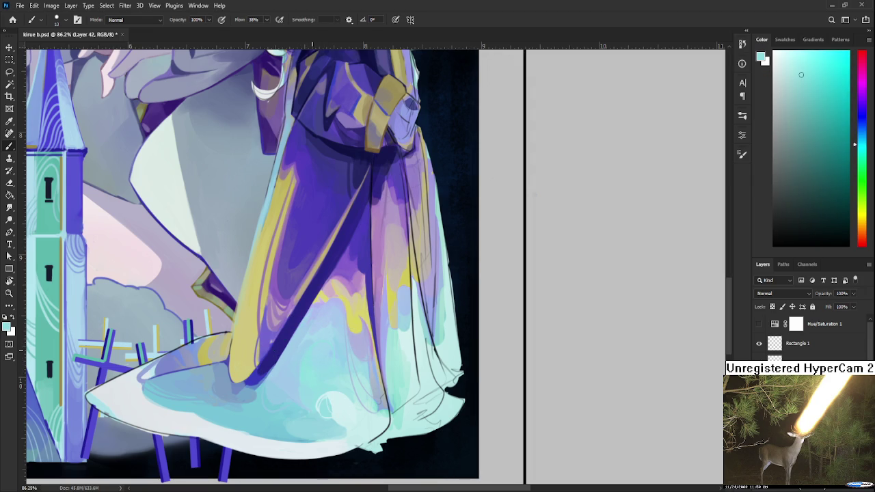
scroll(336, 275, down, 2)
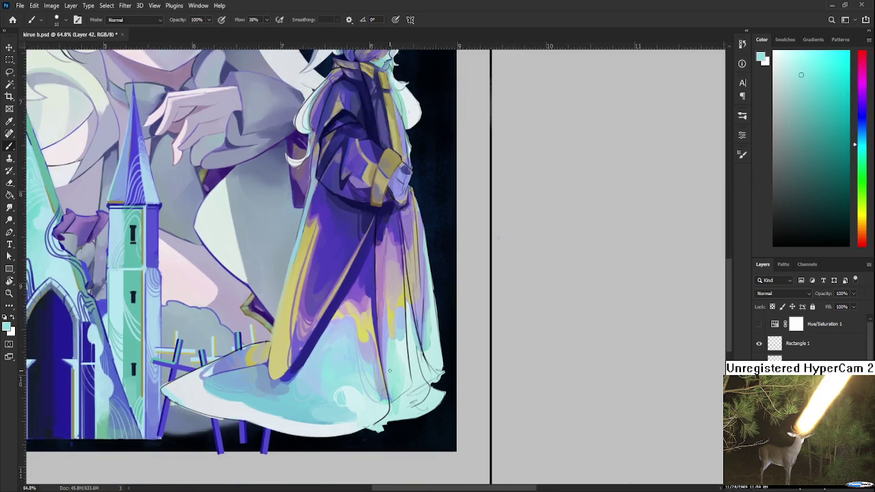
Zoom out to the full painting and sample cyan and cyan-green tones from the hem.
scroll(363, 321, down, 2)
scroll(390, 365, down, 2)
scroll(390, 364, down, 1)
scroll(391, 365, down, 1)
scroll(390, 362, up, 1)
scroll(389, 354, up, 1)
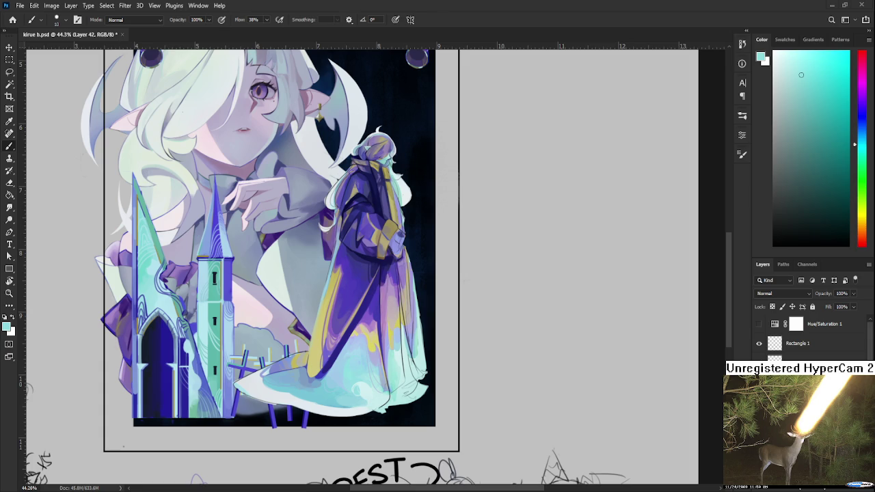
alt+click(349, 373)
alt+click(348, 369)
alt+click(349, 370)
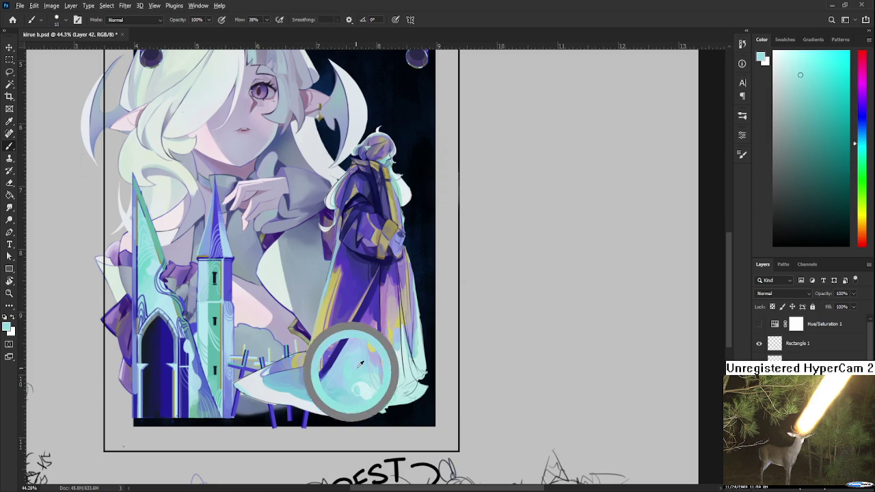
alt+click(358, 365)
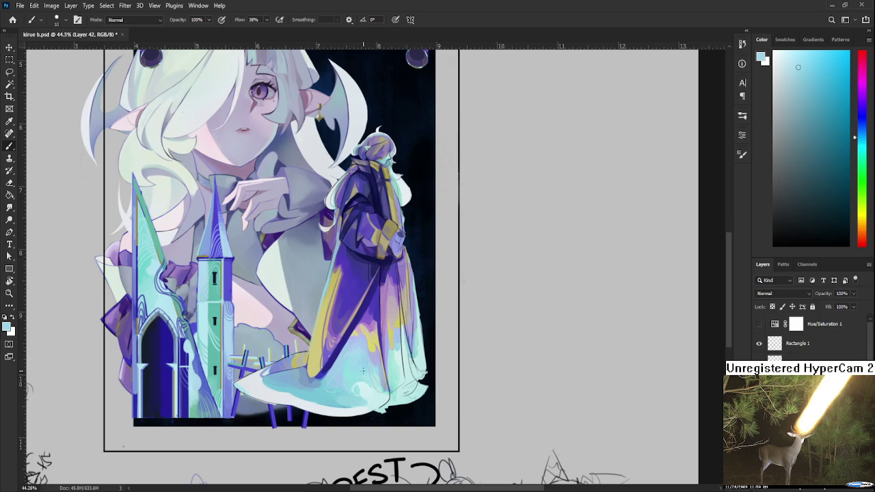
alt+click(355, 353)
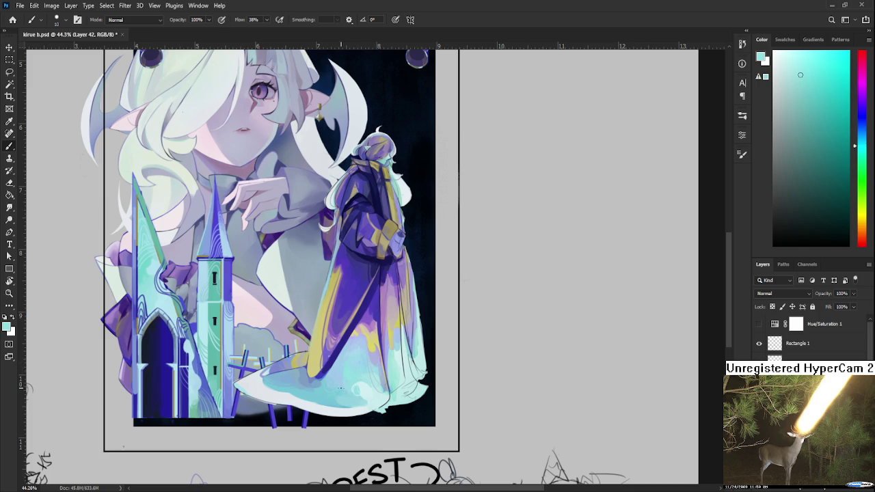
drag(370, 360, 350, 377)
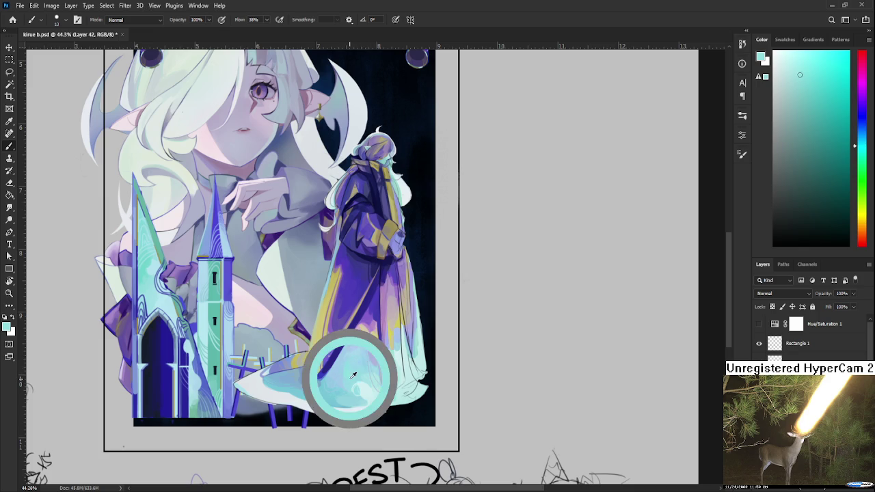
alt+click(350, 377)
Enlarge the brush to 60 and dab broad cyan strokes across the hem.
key(bracketright)
key(bracketright)
key(bracketright)
key(bracketright)
key(bracketright)
key(bracketright)
key(bracketright)
key(bracketright)
key(bracketright)
alt+click(341, 388)
drag(341, 388, 337, 393)
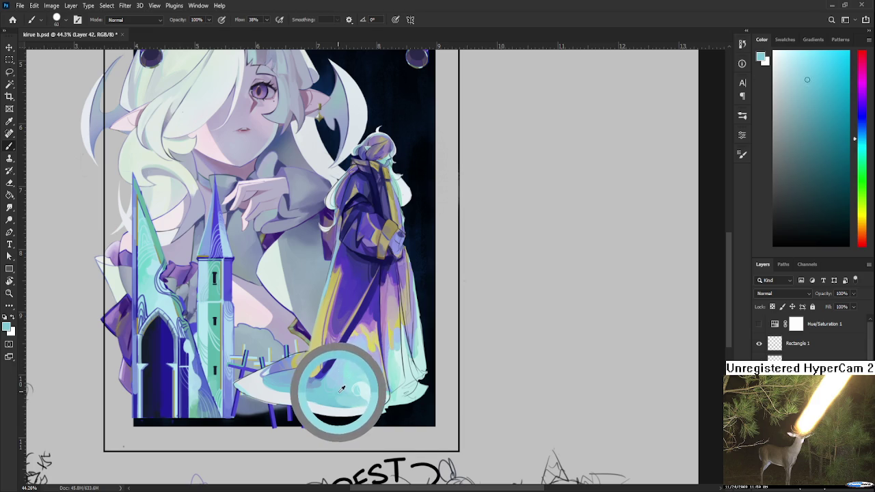
alt+click(337, 392)
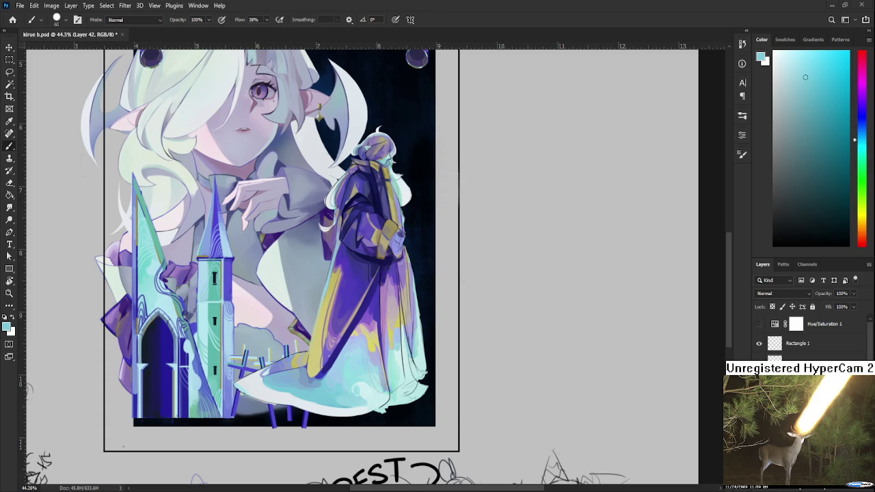
drag(363, 346, 280, 328)
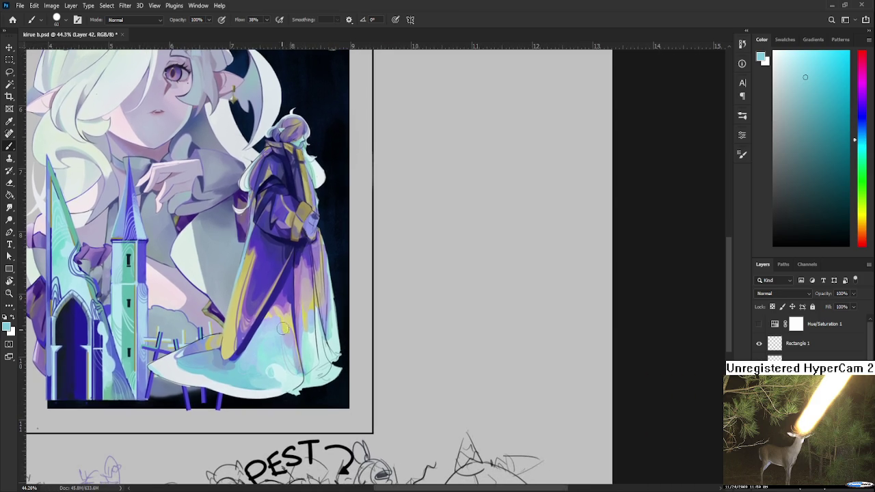
Smooth the skirt hem with pale and saturated cyan sampled from the robe.
alt+click(282, 369)
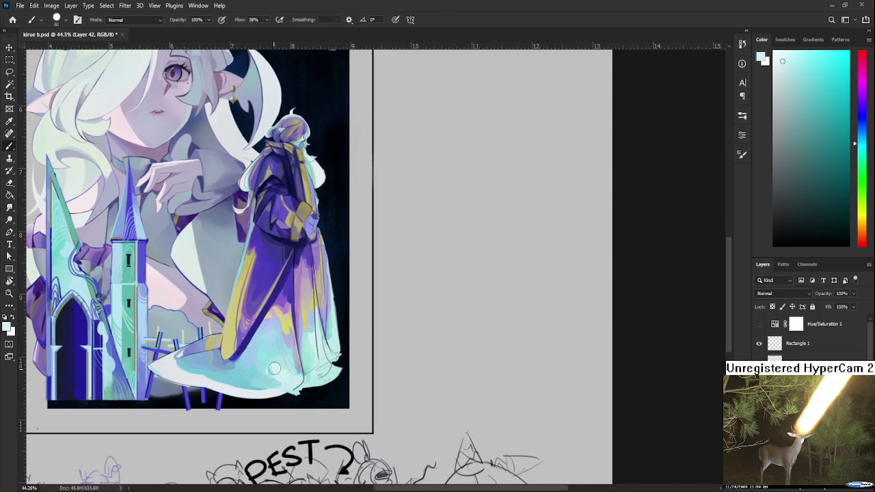
alt+click(280, 370)
alt+click(273, 369)
alt+click(274, 370)
alt+click(277, 370)
alt+click(277, 369)
scroll(301, 348, up, 2)
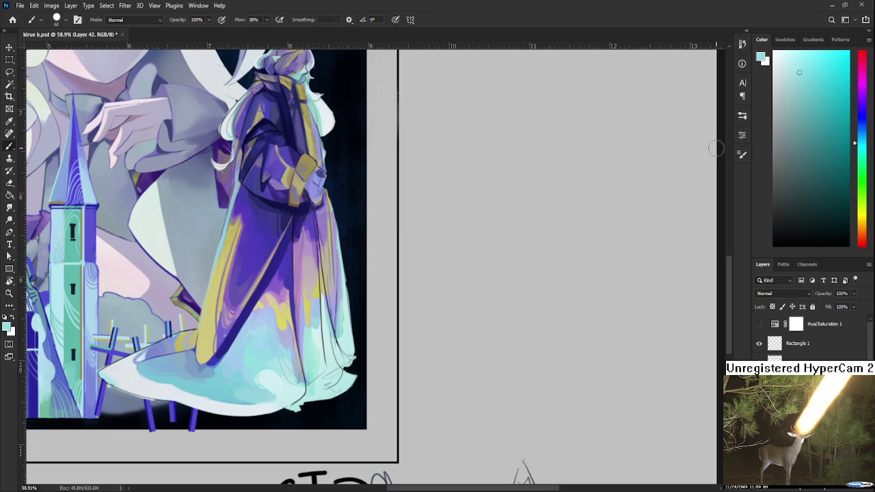
drag(238, 349, 253, 331)
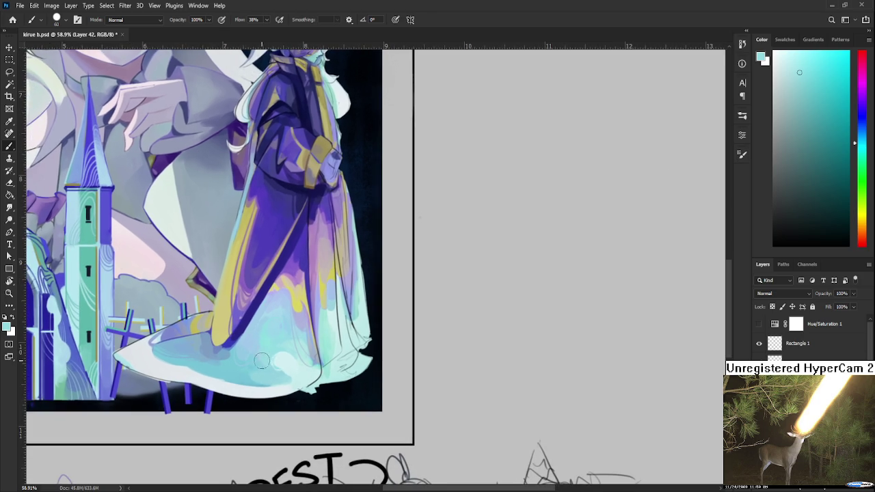
alt+click(277, 367)
alt+click(272, 375)
alt+click(279, 350)
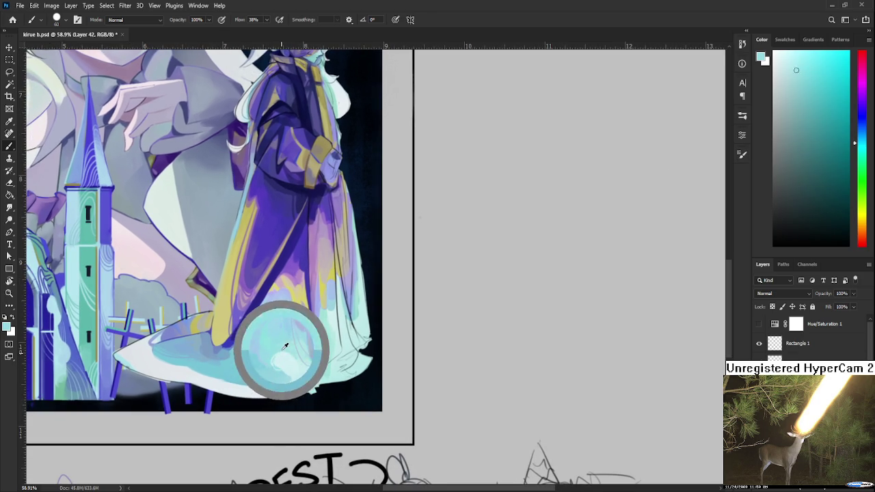
alt+click(279, 350)
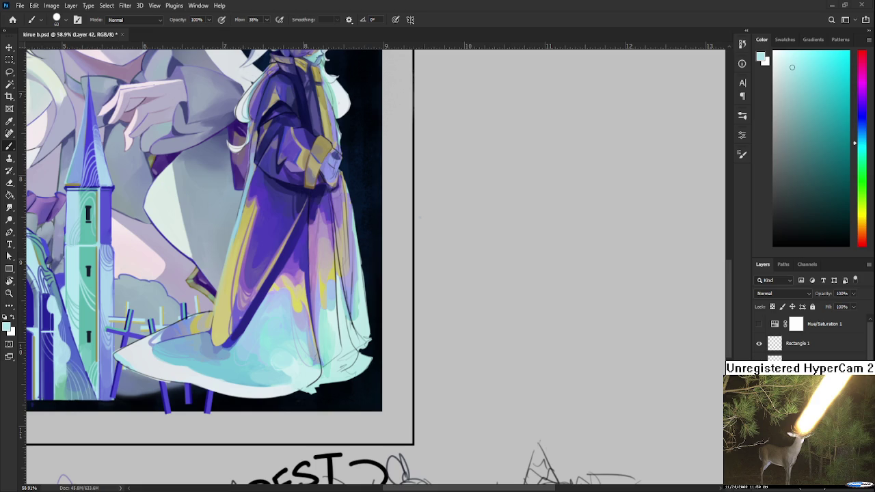
Blend more skirt-hem tones, then paste the reindeer sketch onto the canvas for transforming.
alt+click(303, 357)
alt+click(310, 358)
alt+click(294, 369)
alt+click(292, 365)
key(ctrl+v)
key(ctrl+t)
Scale the pasted reindeer sketch to about 36% and place it right of the painting.
scroll(529, 371, down, 5)
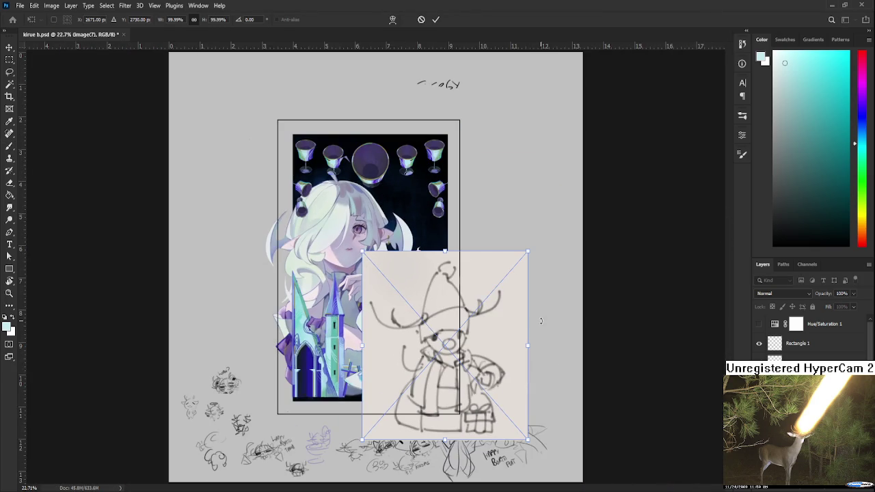
drag(527, 252, 423, 373)
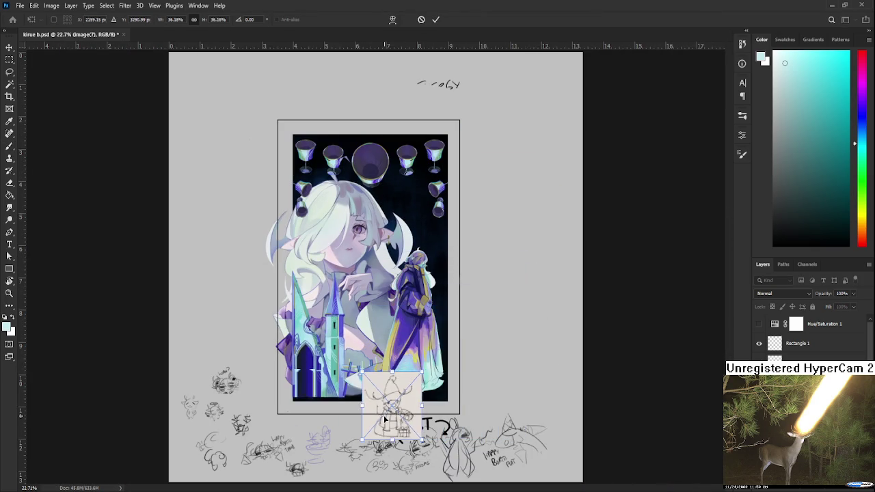
drag(386, 418, 535, 310)
key(Return)
key(b)
scroll(535, 309, up, 2)
scroll(506, 328, up, 3)
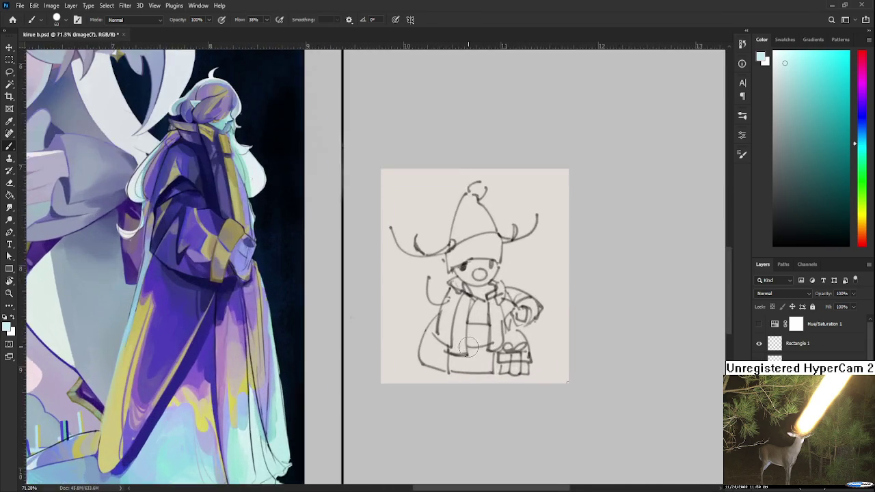
scroll(481, 387, up, 1)
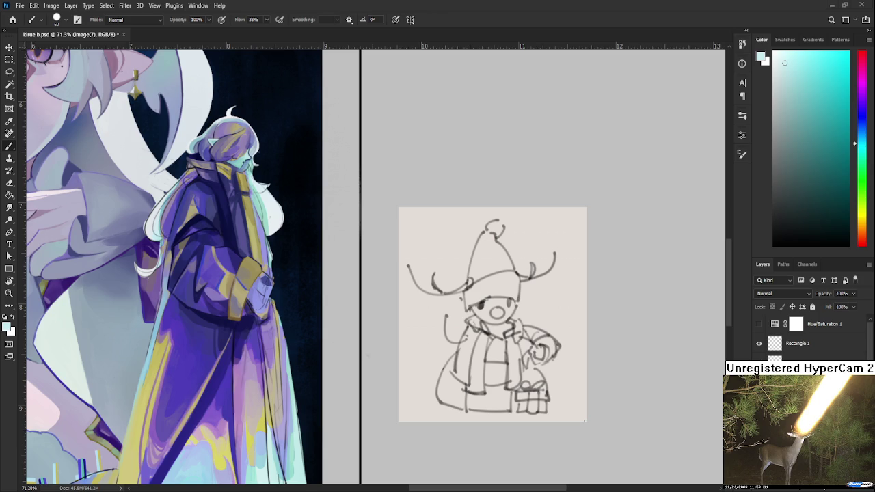
drag(342, 391, 529, 314)
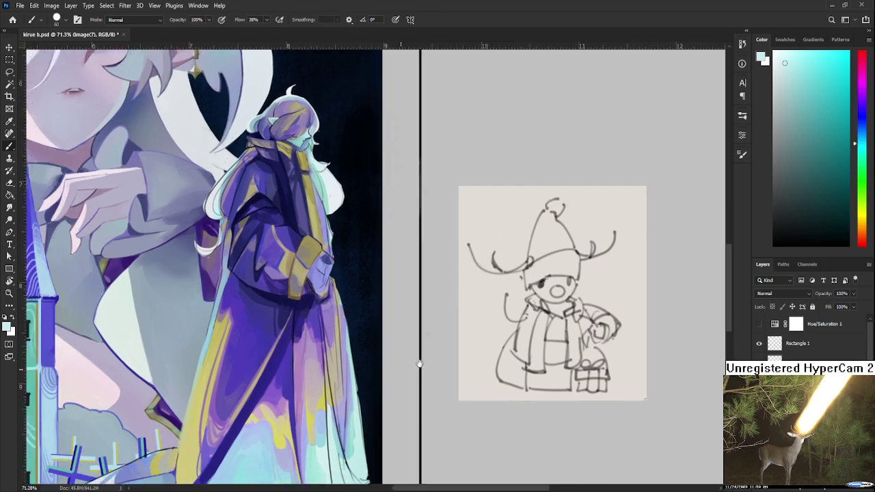
Compare with the figure layer hidden, then paint a small yellow stroke on the skirt.
scroll(390, 387, up, 2)
scroll(559, 403, up, 1)
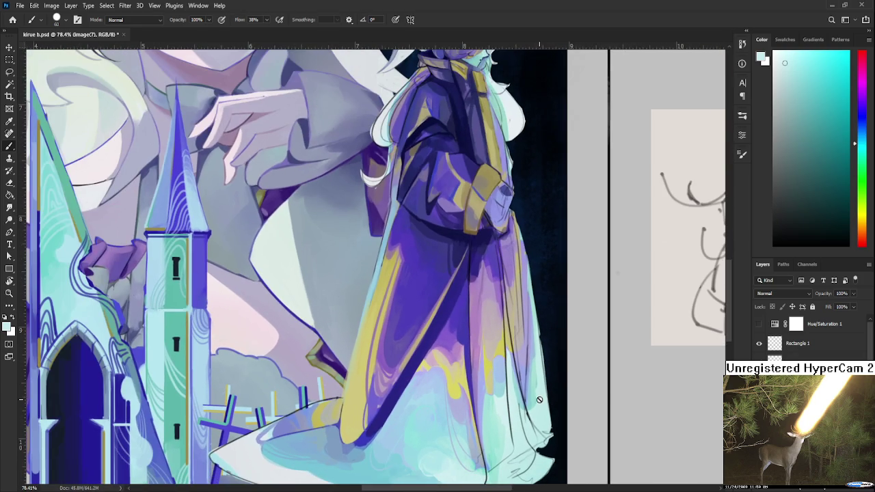
key(ctrl+comma)
key(ctrl+comma)
key(ctrl+comma)
key(ctrl+comma)
mouse_move(517, 405)
mouse_down()
mouse_move(463, 377)
mouse_move(365, 398)
mouse_up()
scroll(463, 377, up, 2)
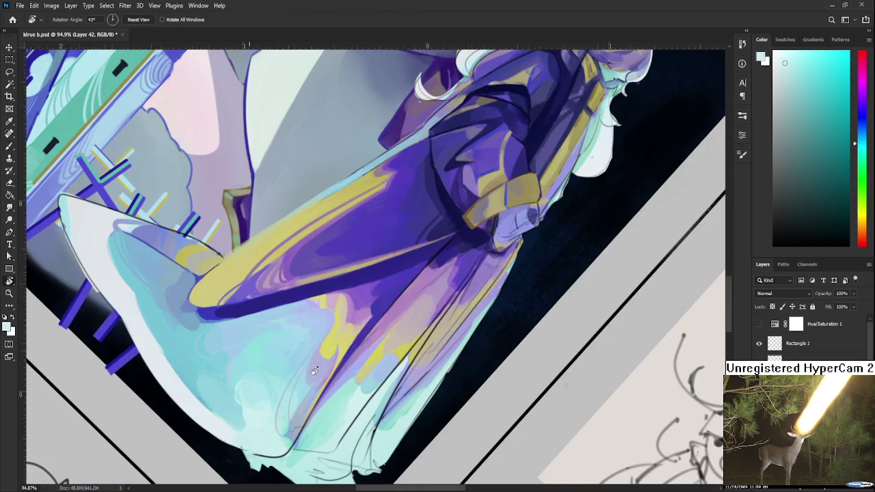
alt+click(327, 339)
drag(327, 339, 334, 349)
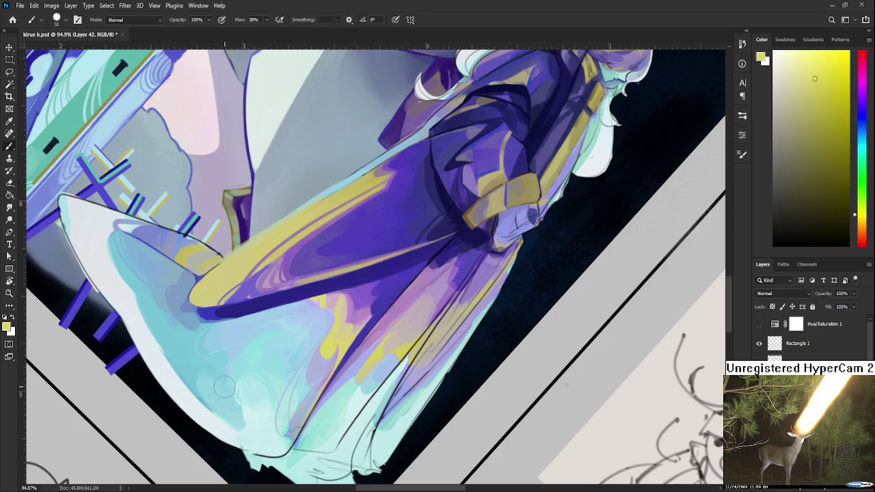
Rotate the view to a gentler angle and brighten the lower skirt with sampled cyan tones.
key(r)
drag(224, 386, 287, 438)
key(b)
alt+click(298, 364)
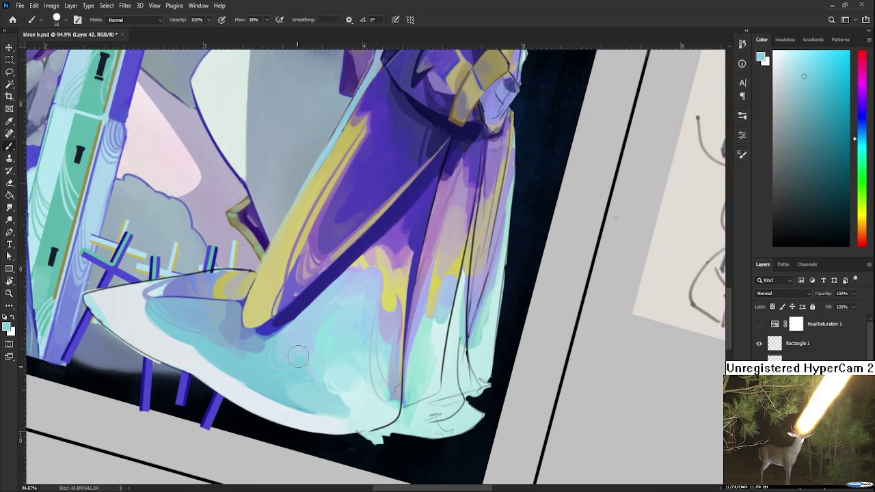
alt+click(306, 355)
alt+click(297, 374)
alt+click(293, 376)
alt+click(309, 390)
alt+click(288, 377)
alt+click(301, 369)
alt+click(303, 368)
alt+click(301, 369)
alt+click(321, 370)
Straighten the rotated canvas view back upright and zoom out, returning to the Brush.
key(r)
drag(322, 365, 356, 371)
scroll(351, 371, up, 2)
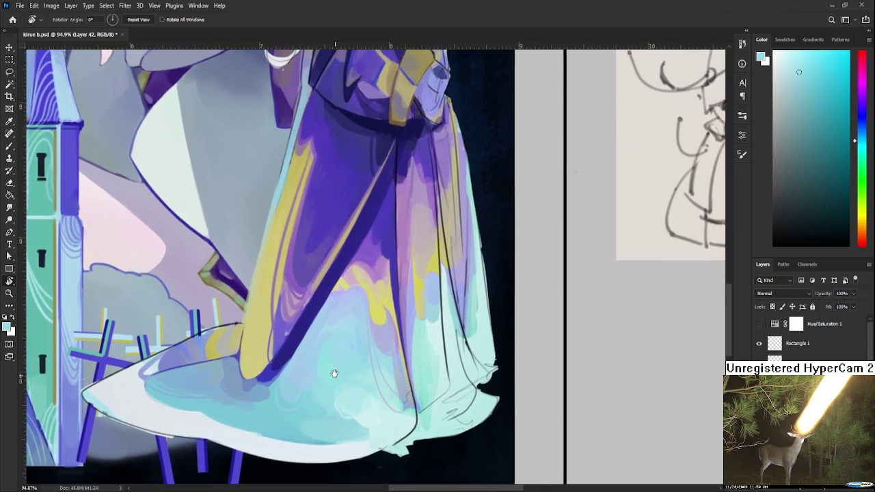
scroll(338, 372, down, 2)
scroll(286, 391, down, 2)
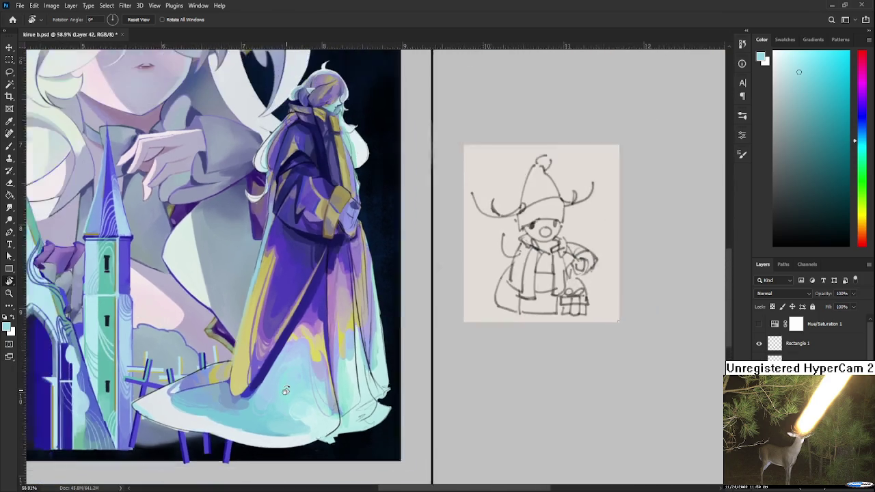
key(b)
scroll(286, 391, down, 1)
Sample several hem tones, from near-white to lighter cyan, off the dress hem.
alt+click(301, 335)
alt+click(299, 352)
alt+click(280, 354)
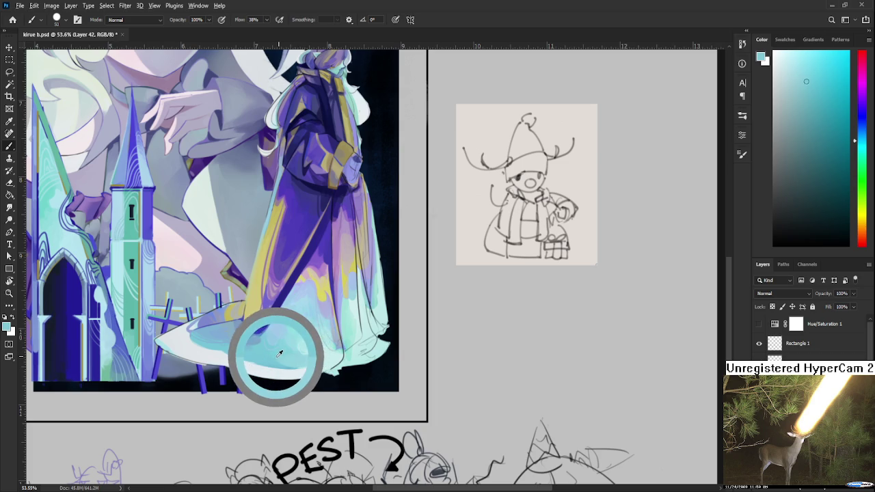
drag(279, 353, 301, 369)
alt+click(304, 352)
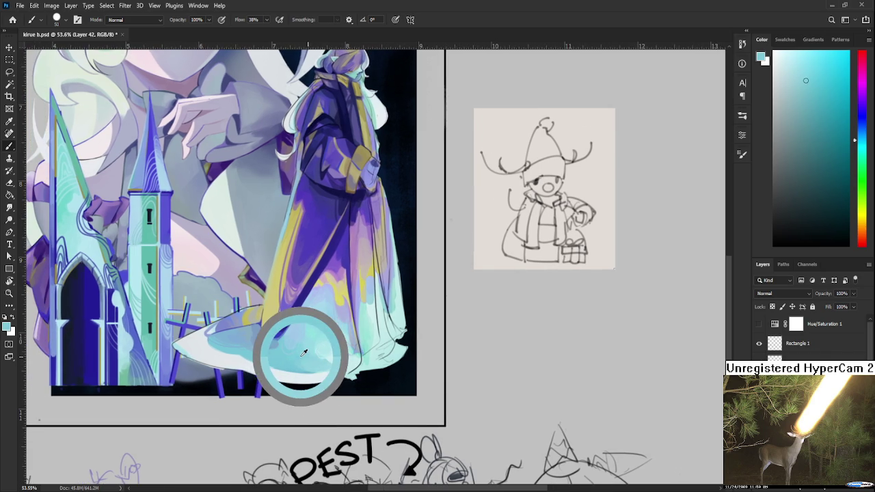
alt+click(301, 357)
drag(301, 357, 299, 356)
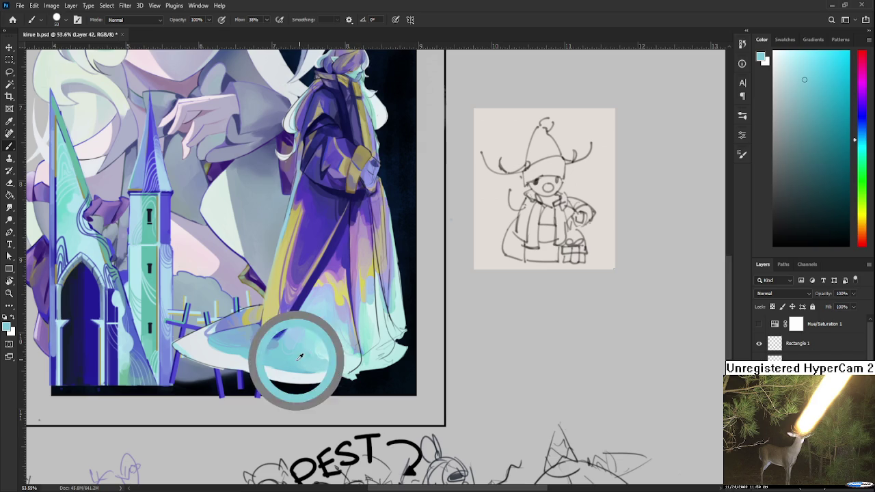
alt+click(313, 354)
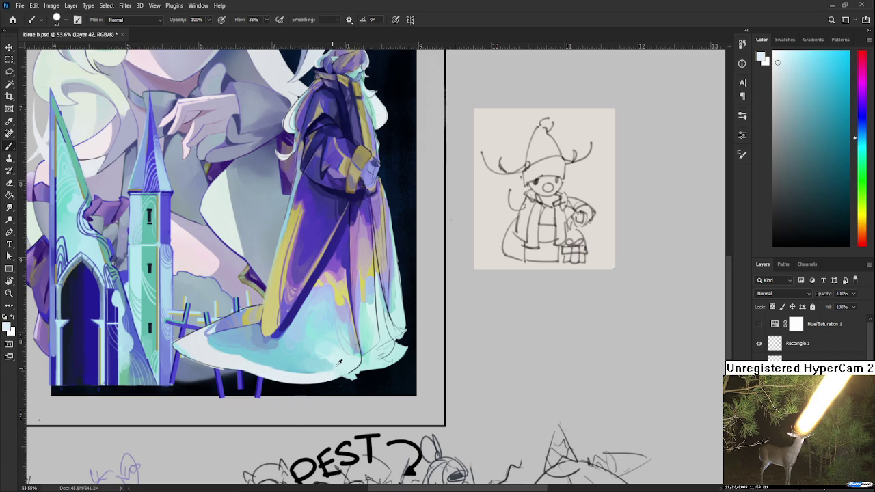
alt+click(333, 361)
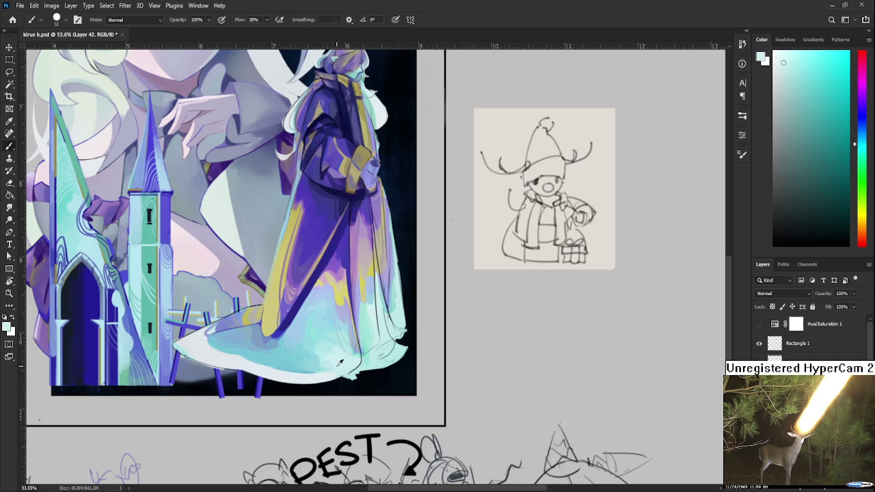
Brush light cyan over the hem, resampling nearby tones until it blends smoothly.
alt+click(315, 351)
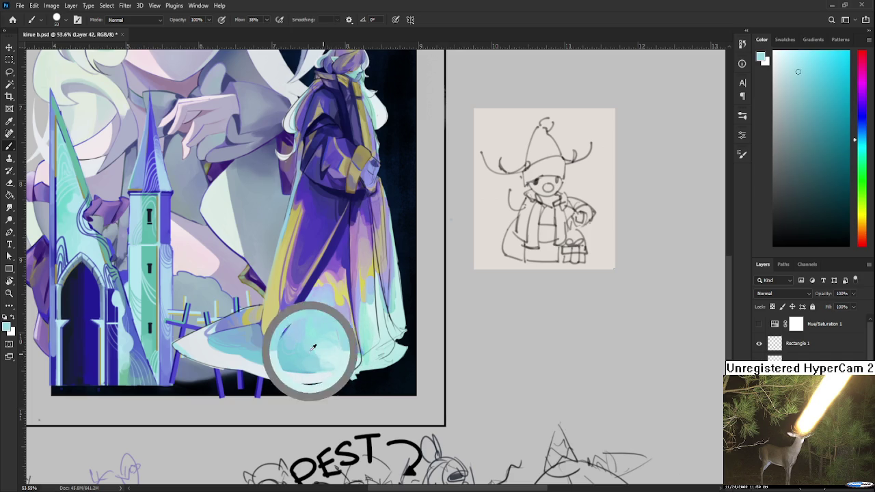
alt+click(313, 351)
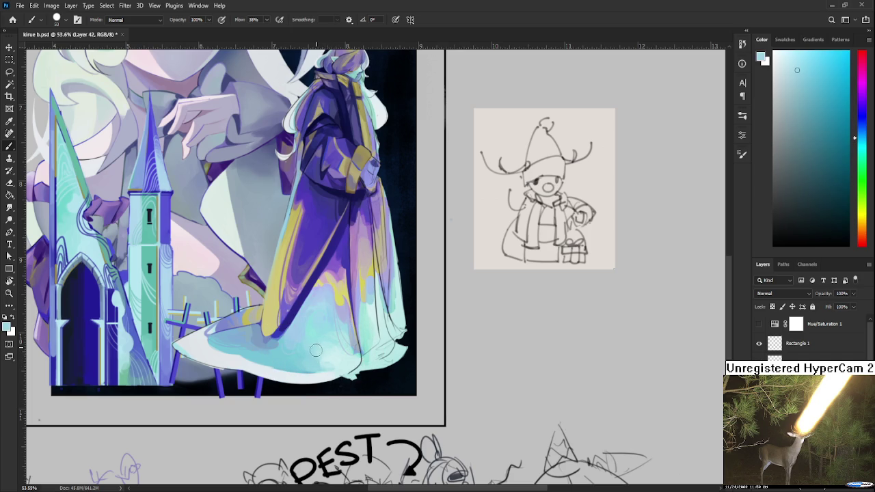
alt+click(332, 352)
alt+click(333, 352)
alt+click(332, 354)
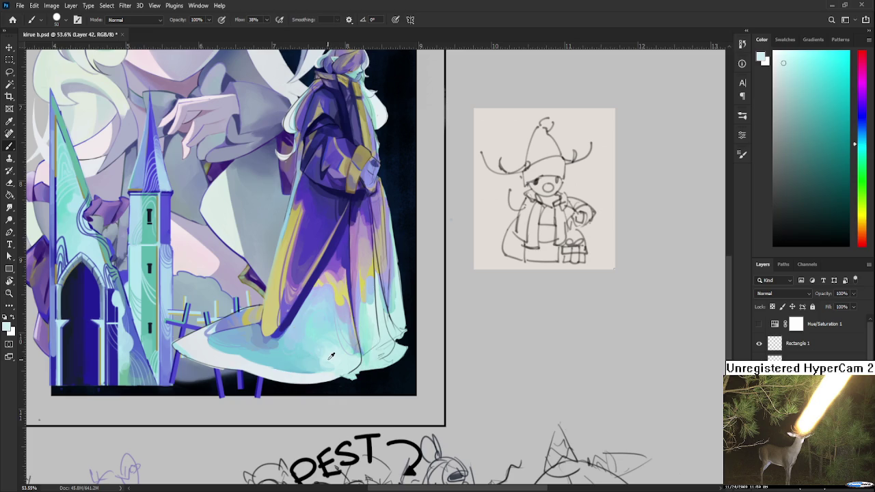
drag(333, 354, 334, 363)
alt+click(337, 363)
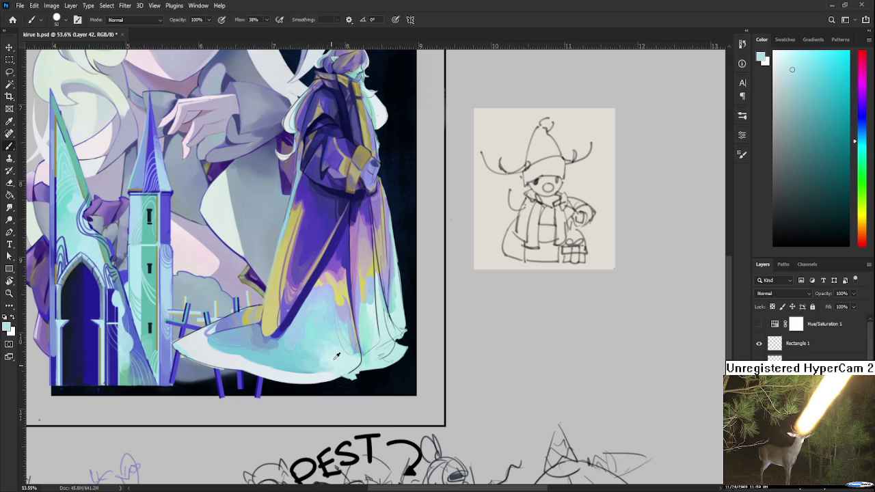
alt+click(332, 357)
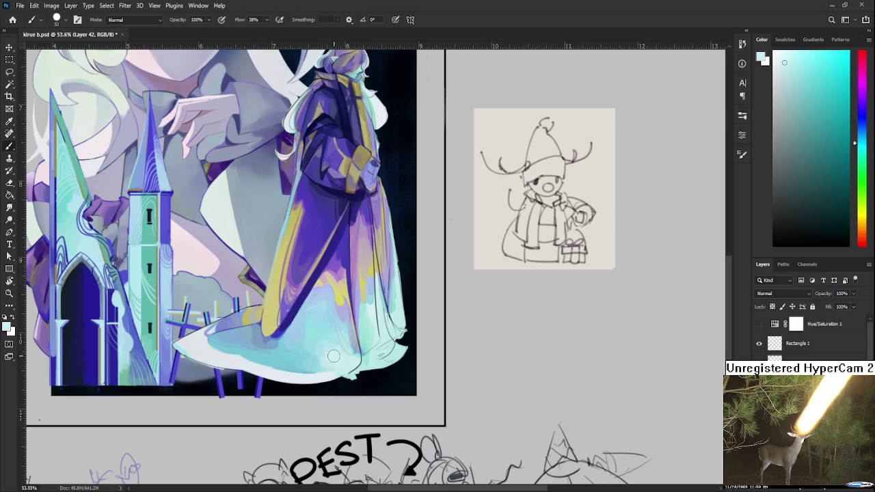
mouse_move(332, 356)
mouse_down()
mouse_move(405, 342)
mouse_move(357, 410)
mouse_move(322, 348)
mouse_up()
alt+click(338, 354)
Sample near-white and pale tones along the robe's left edge for highlights.
key(r)
alt+click(319, 342)
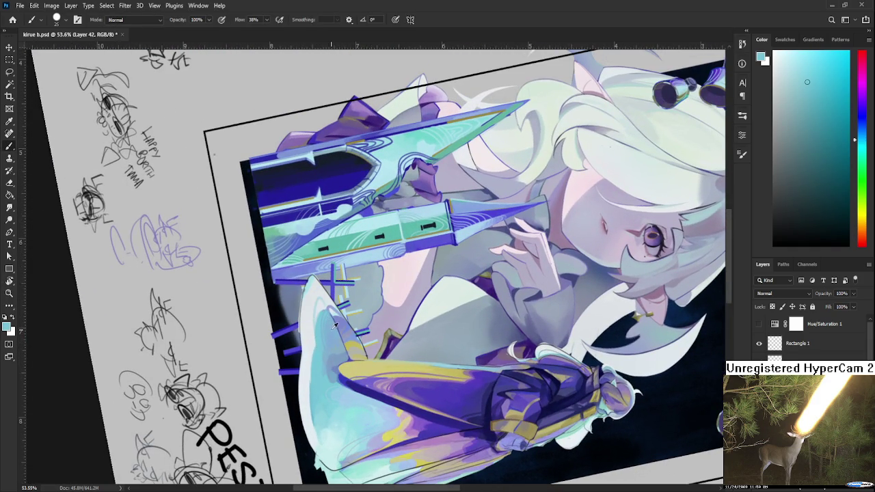
alt+click(303, 293)
alt+click(304, 305)
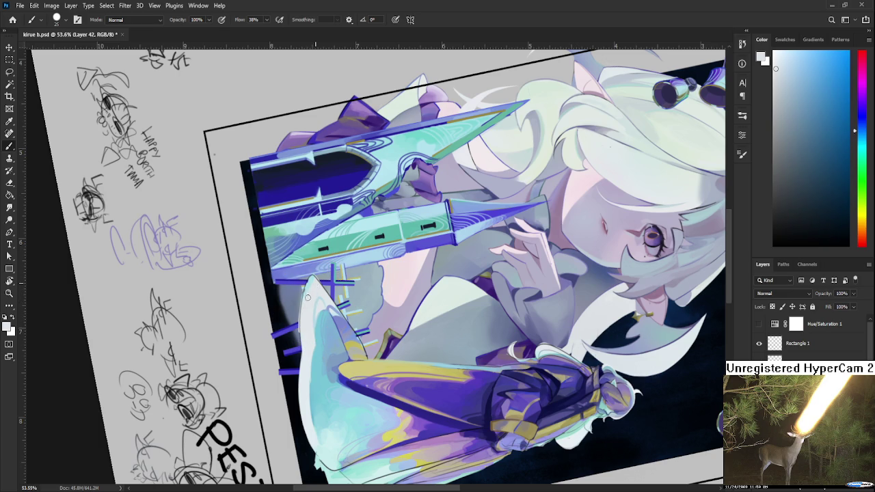
alt+click(310, 295)
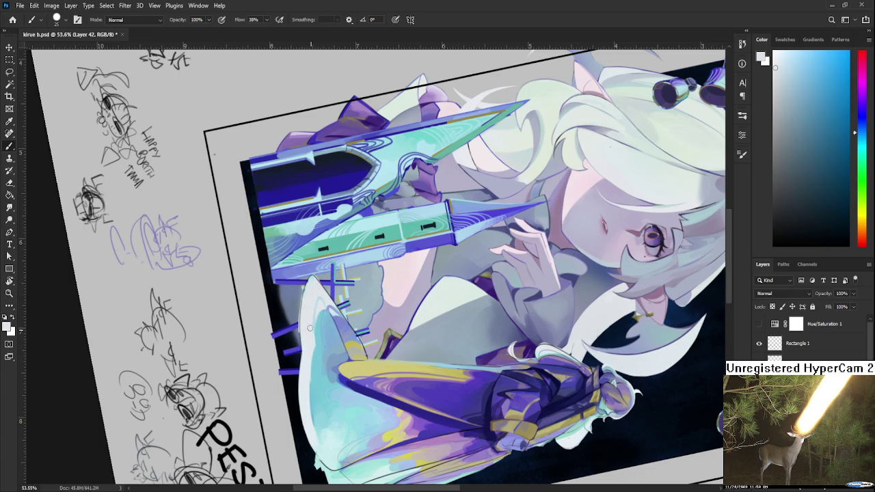
alt+click(305, 294)
alt+click(306, 294)
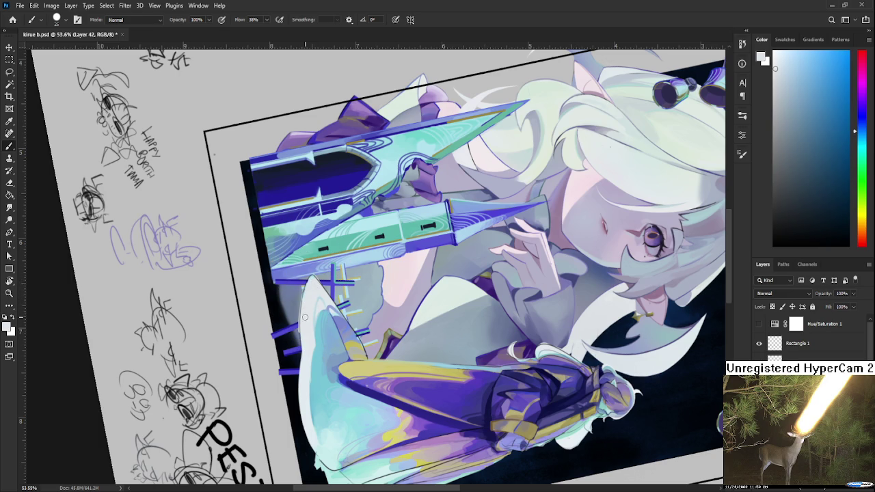
alt+click(315, 349)
Add near-white and light cyan highlights along the edge, then straighten and pan the view.
scroll(317, 294, down, 2)
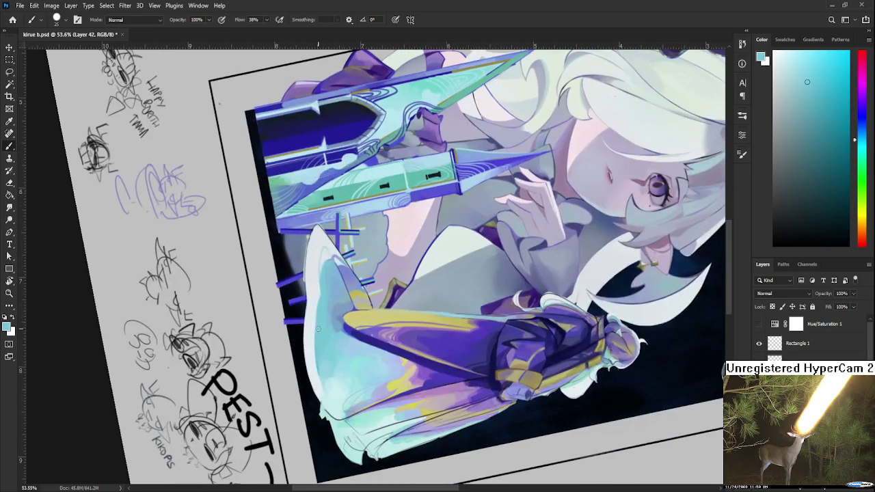
alt+click(317, 295)
alt+click(319, 341)
alt+click(321, 311)
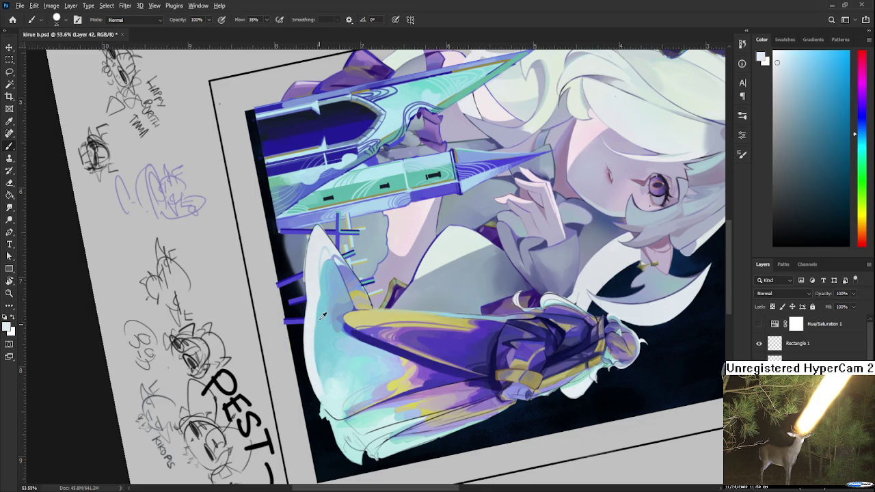
alt+click(324, 315)
key(r)
key(Escape)
mouse_move(464, 346)
mouse_down()
mouse_move(428, 368)
mouse_move(404, 441)
mouse_up()
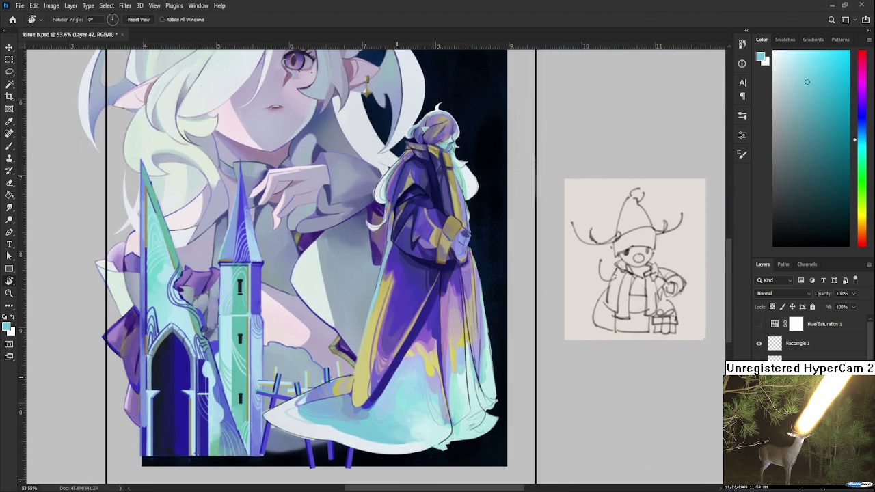
Centre the painting and alternate muted blue and bright cyan strokes on the lower robe.
scroll(400, 378, down, 2)
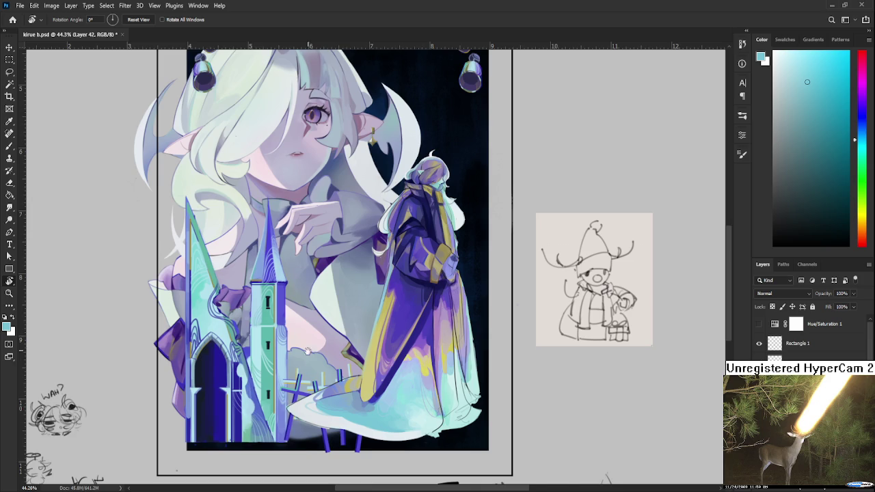
drag(307, 342, 266, 319)
key(b)
alt+click(314, 384)
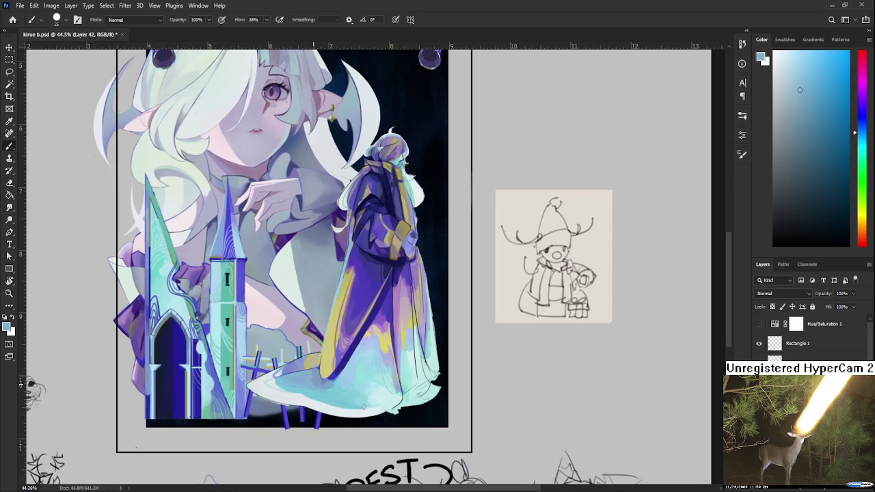
alt+click(338, 400)
drag(342, 397, 355, 407)
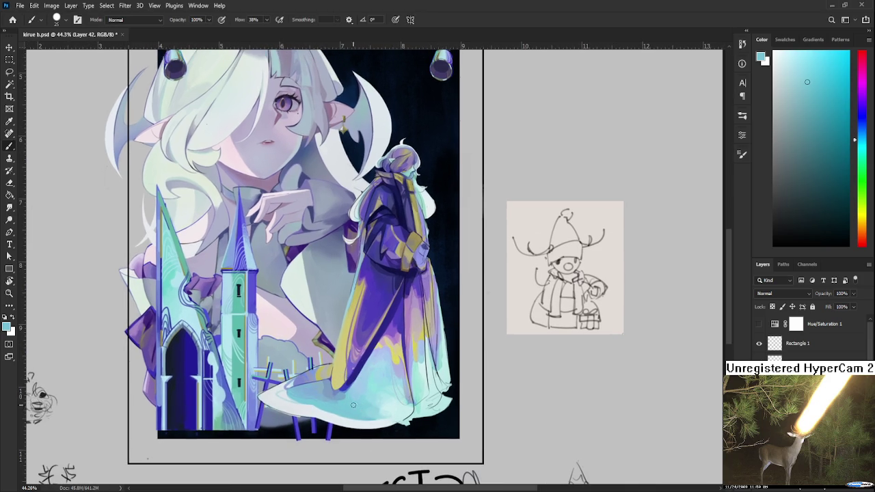
alt+click(350, 404)
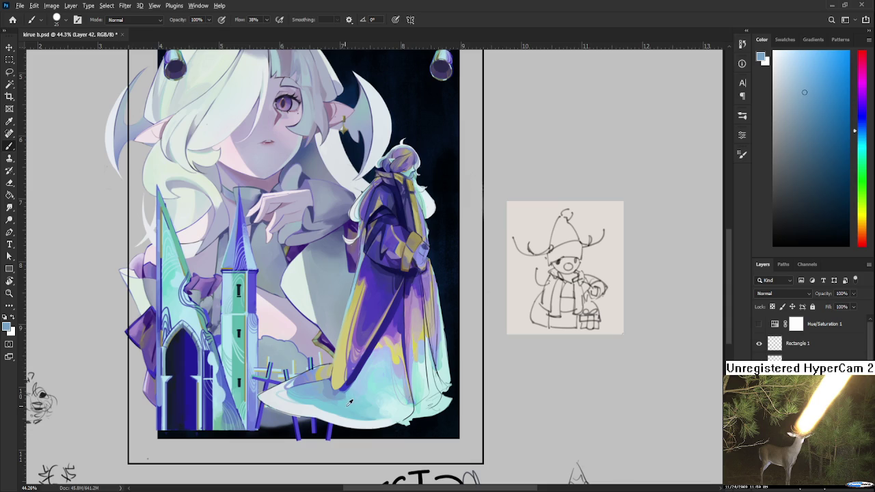
alt+click(345, 403)
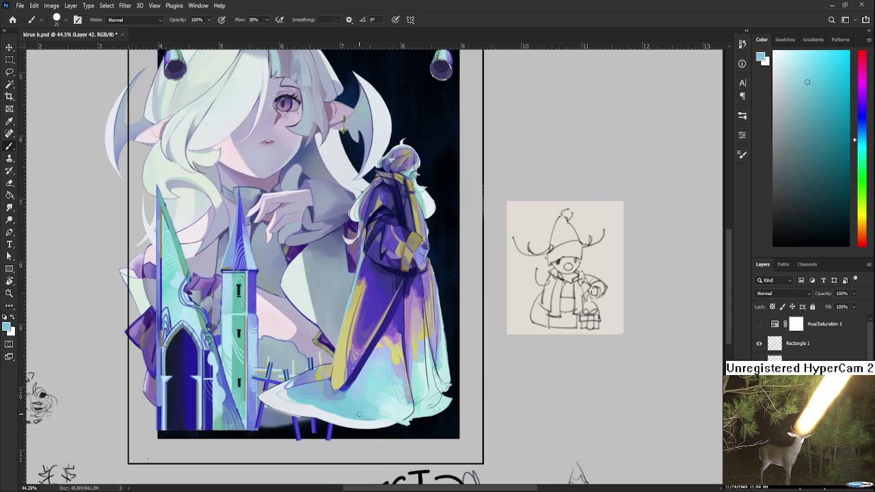
alt+click(334, 391)
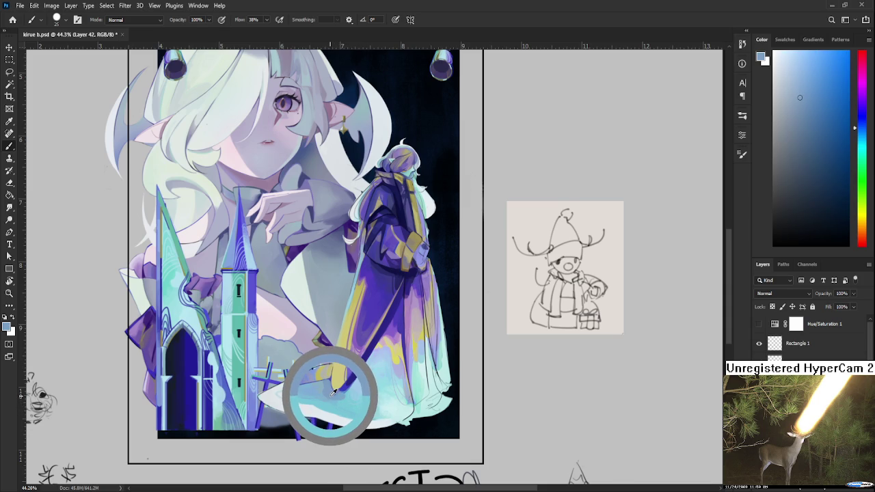
alt+click(333, 394)
Zoom in on the robe hem and blend cyan and paler blue over it.
drag(357, 392, 367, 413)
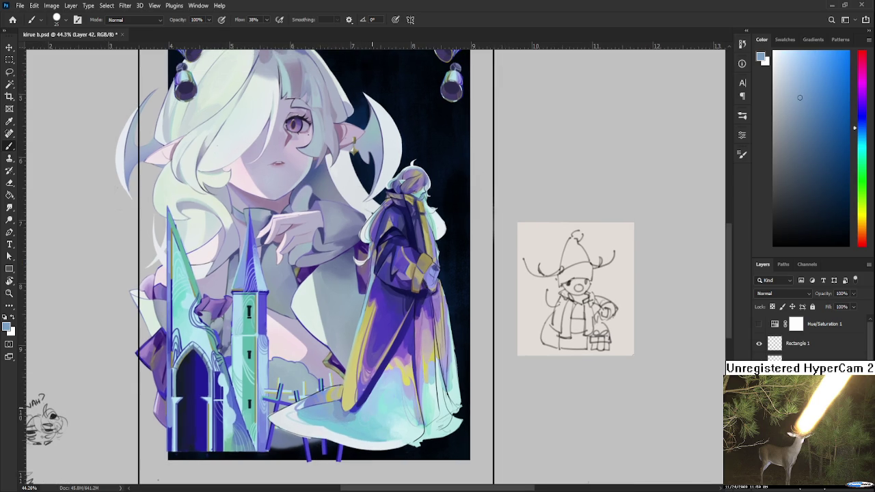
scroll(376, 409, down, 3)
scroll(376, 409, up, 3)
scroll(393, 396, up, 2)
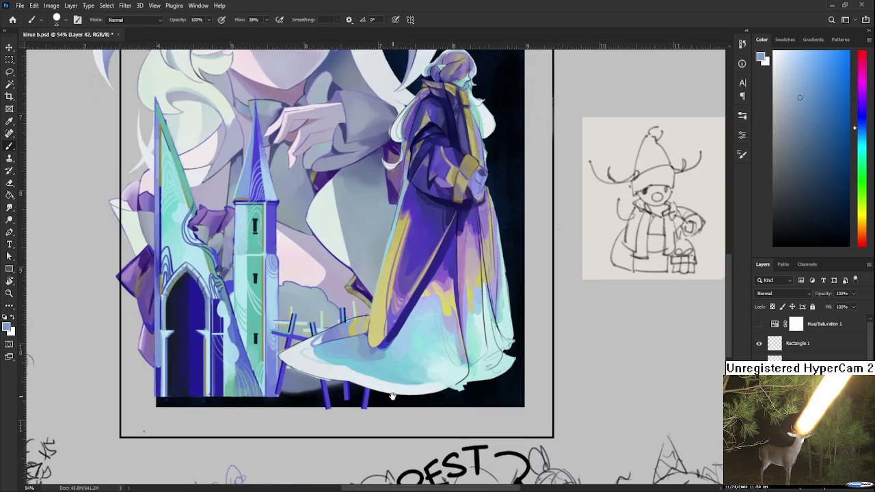
scroll(361, 354, up, 1)
alt+click(336, 372)
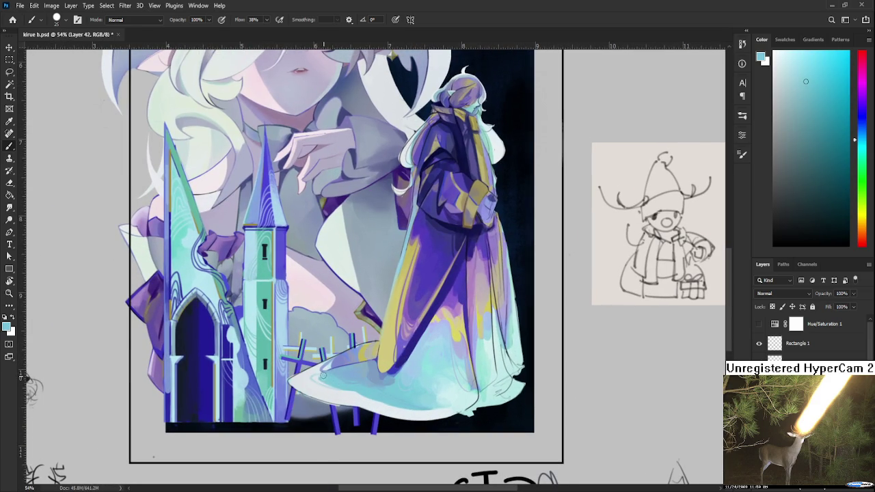
alt+click(346, 370)
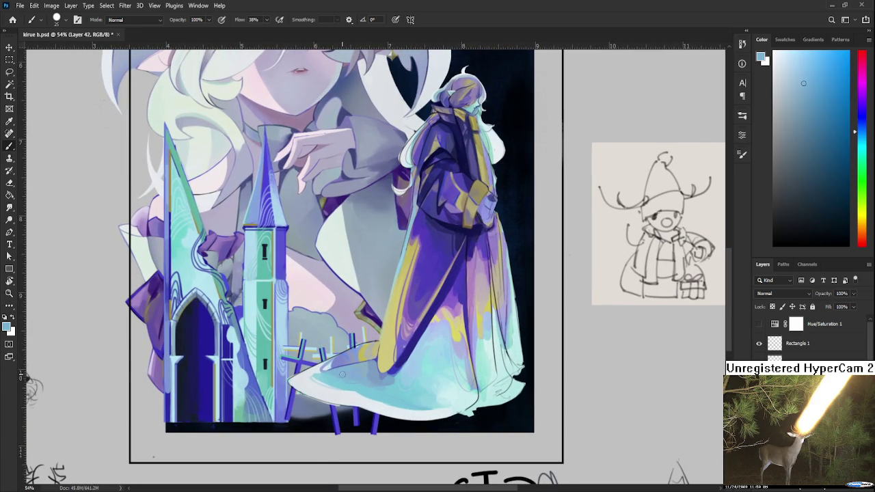
alt+click(356, 386)
alt+click(356, 382)
Layer light blue, near-white and light cyan tones across the hem around the dark fold.
drag(358, 363, 384, 357)
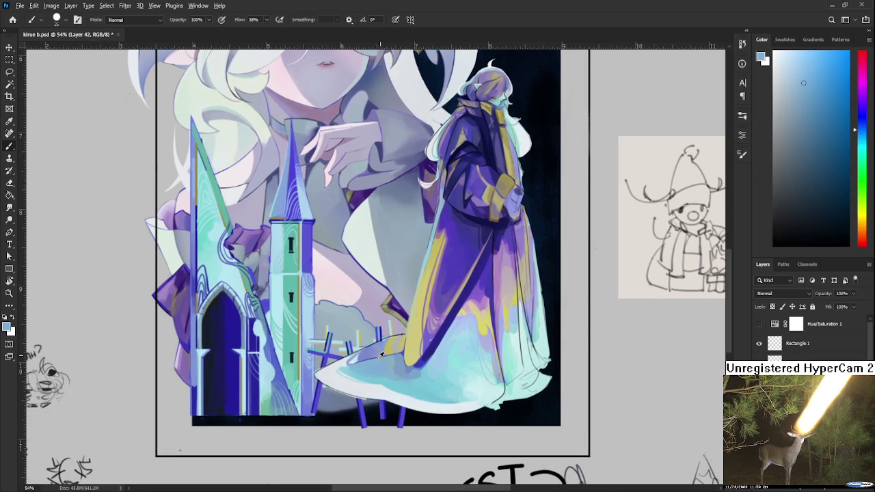
alt+click(343, 365)
alt+click(337, 366)
alt+click(354, 359)
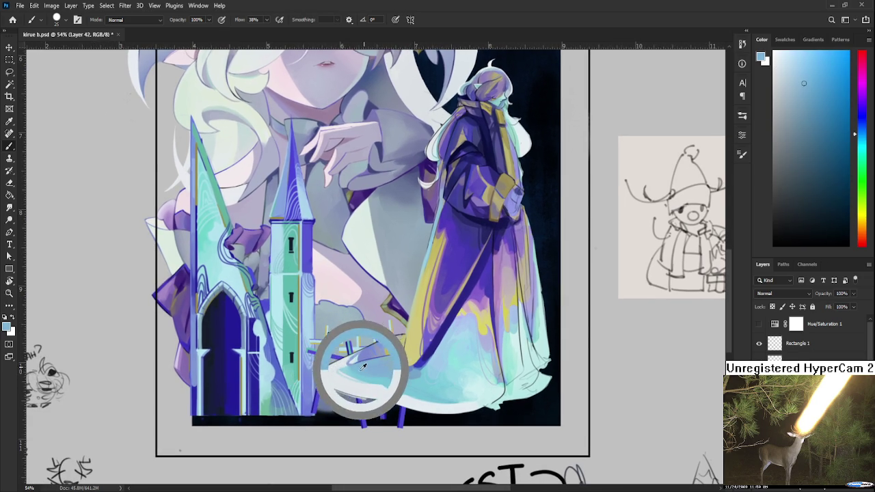
alt+click(357, 359)
alt+click(353, 361)
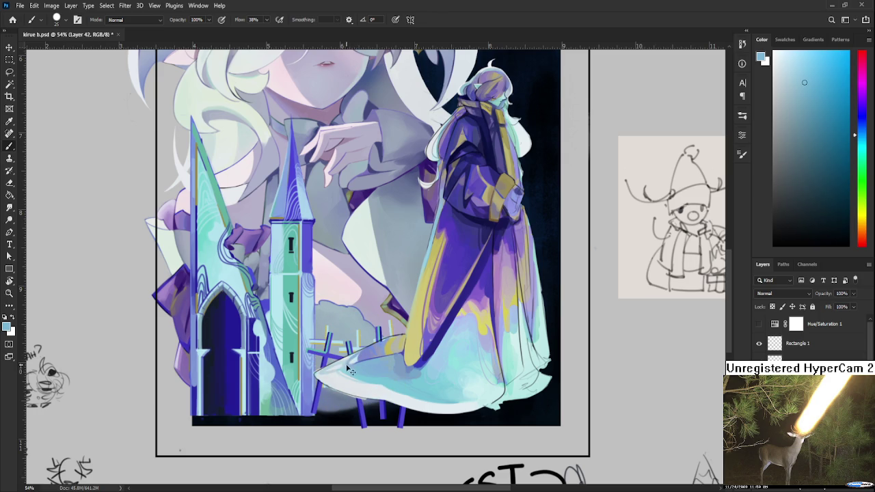
alt+click(323, 375)
alt+click(374, 375)
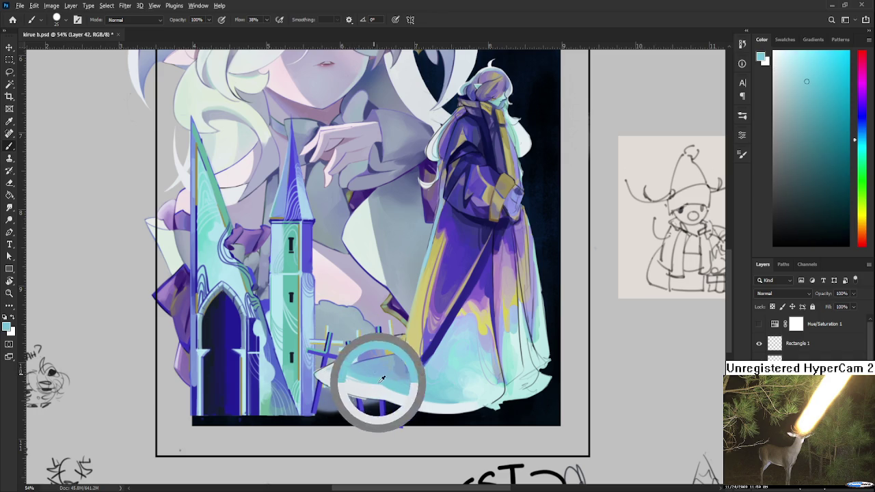
drag(474, 392, 357, 418)
alt+click(353, 415)
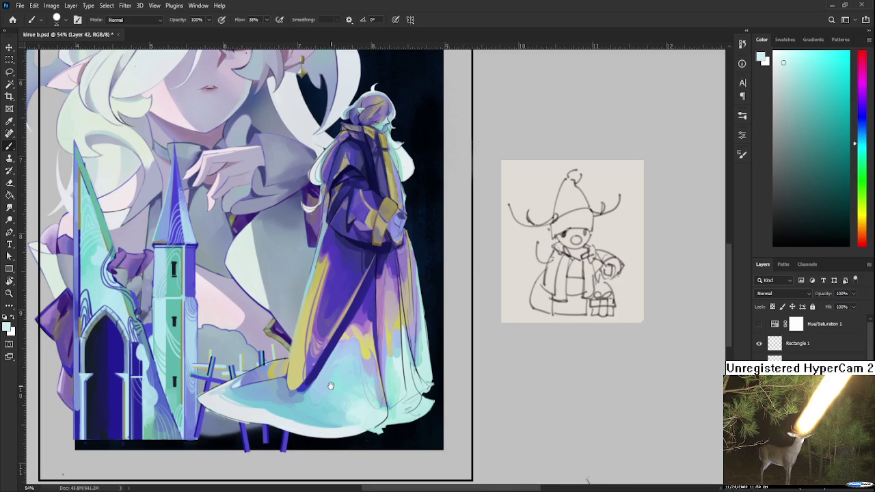
Blend colours across the lower robe, ending on a pale periwinkle lavender.
drag(331, 386, 350, 388)
alt+click(362, 366)
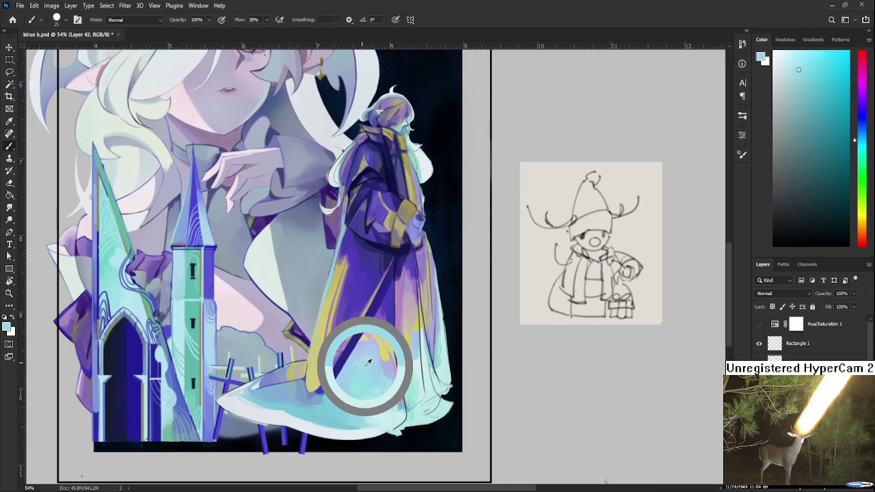
drag(368, 363, 360, 371)
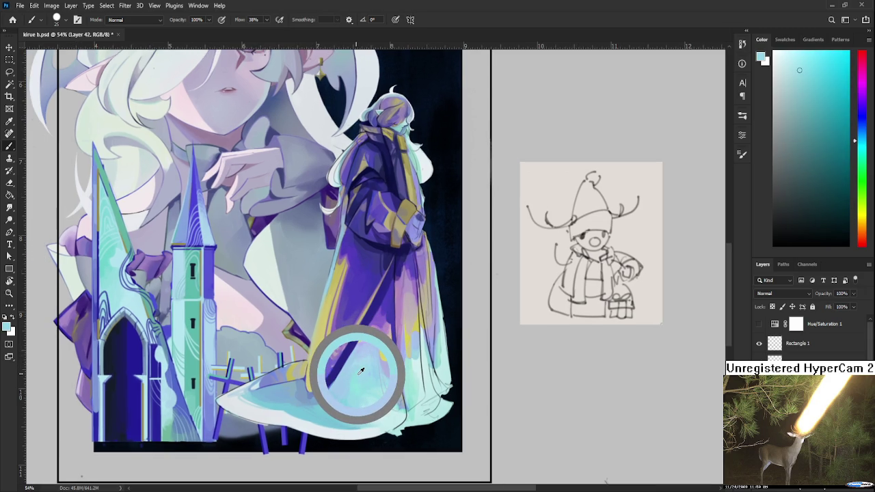
mouse_move(361, 370)
mouse_down()
mouse_move(362, 361)
mouse_move(351, 374)
mouse_up()
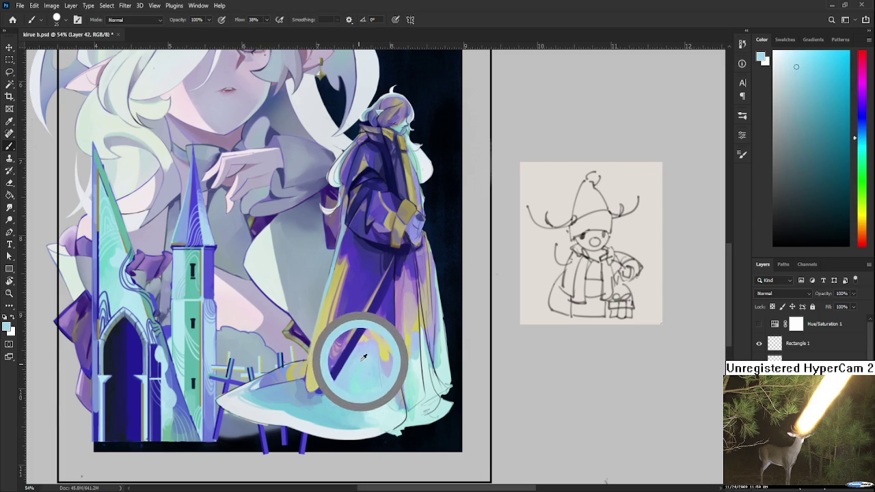
alt+click(363, 346)
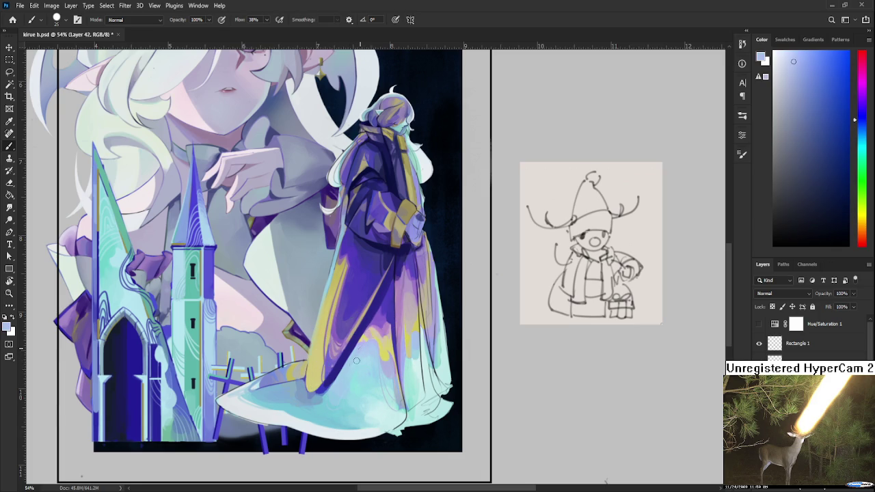
Zoom in on the lower hem and sample light and more saturated cyans from the robe.
scroll(370, 444, down, 3)
scroll(386, 397, down, 1)
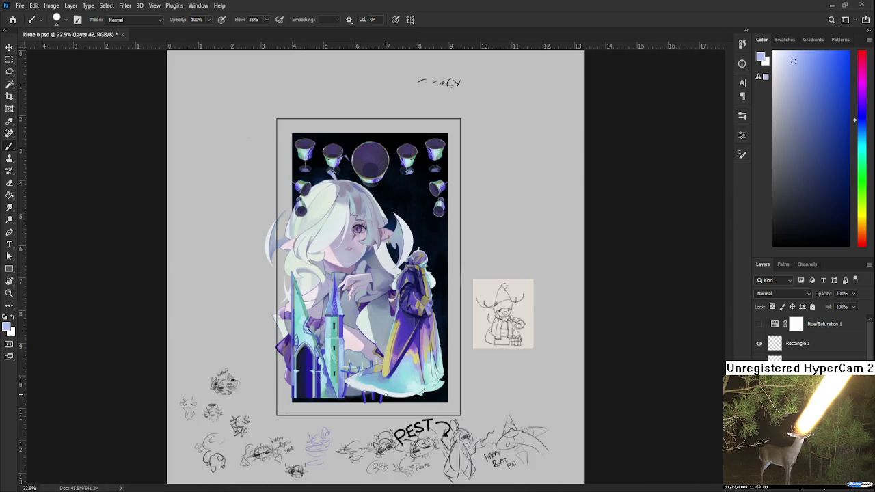
scroll(385, 398, up, 2)
scroll(437, 403, up, 1)
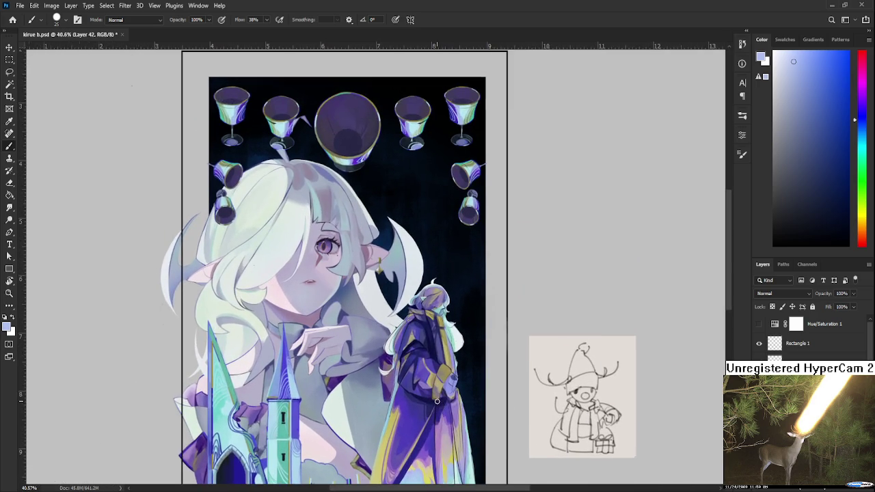
scroll(438, 403, down, 2)
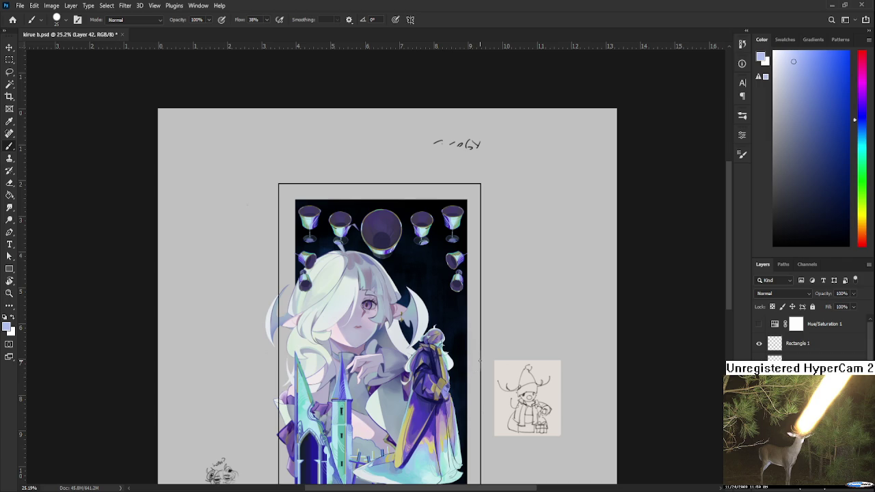
scroll(466, 429, up, 2)
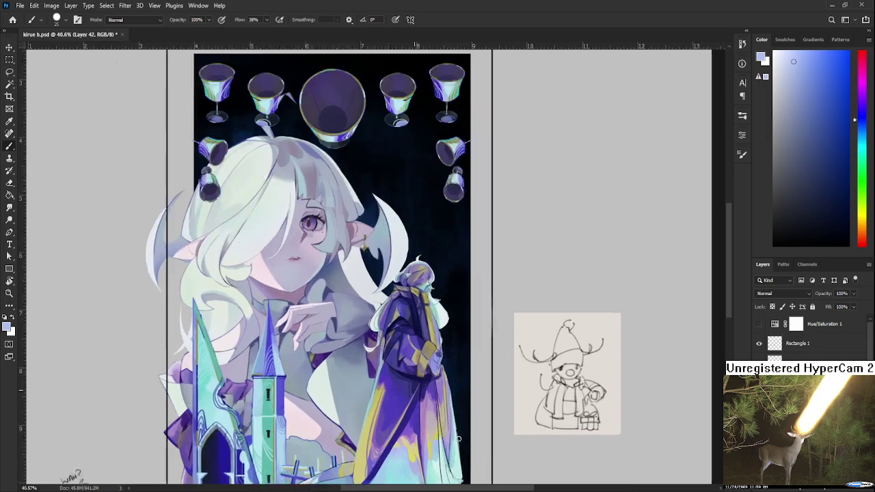
scroll(458, 424, up, 1)
scroll(445, 417, up, 1)
scroll(409, 408, up, 1)
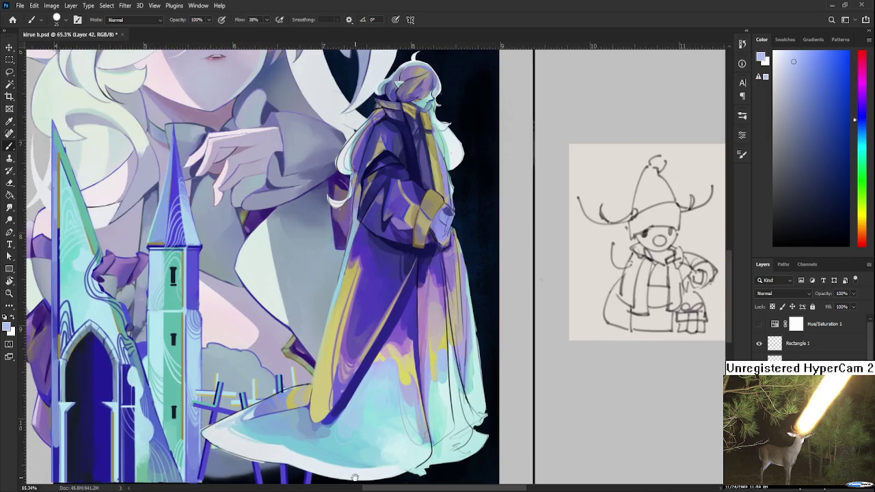
scroll(349, 450, up, 1)
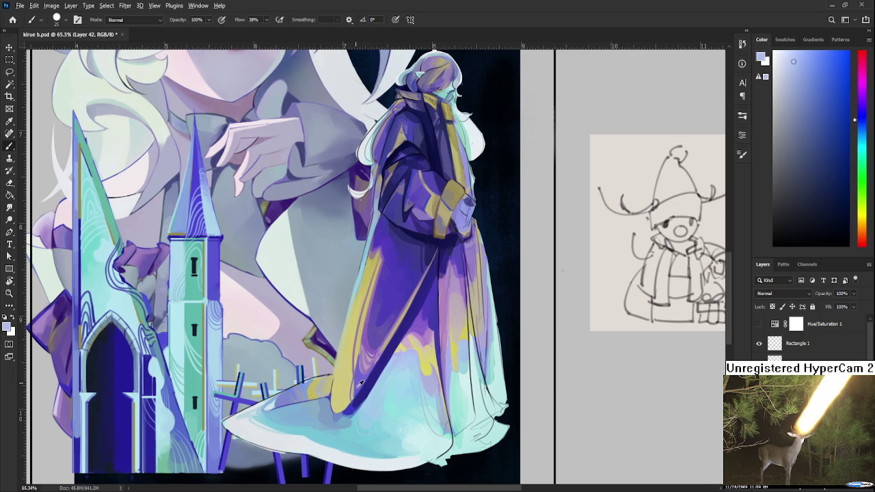
alt+click(362, 424)
alt+click(389, 414)
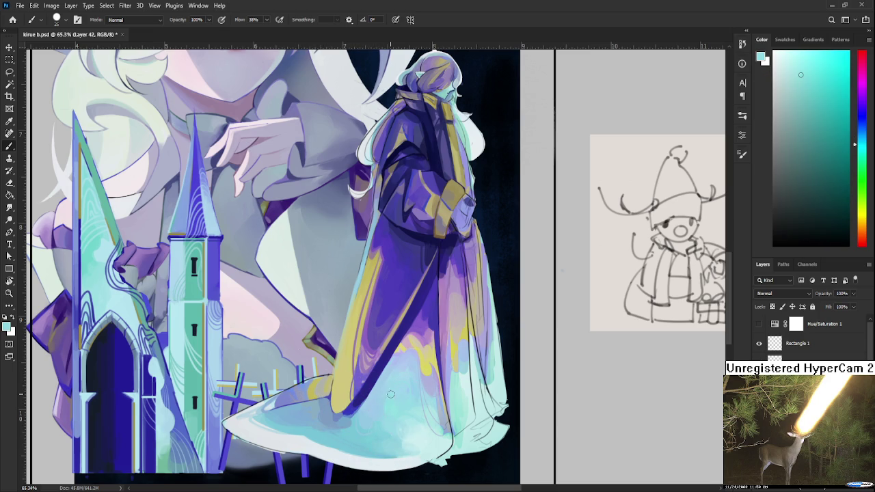
alt+click(392, 396)
Blend several cyan shades and a blue-violet across the robe's lower hem.
alt+click(378, 407)
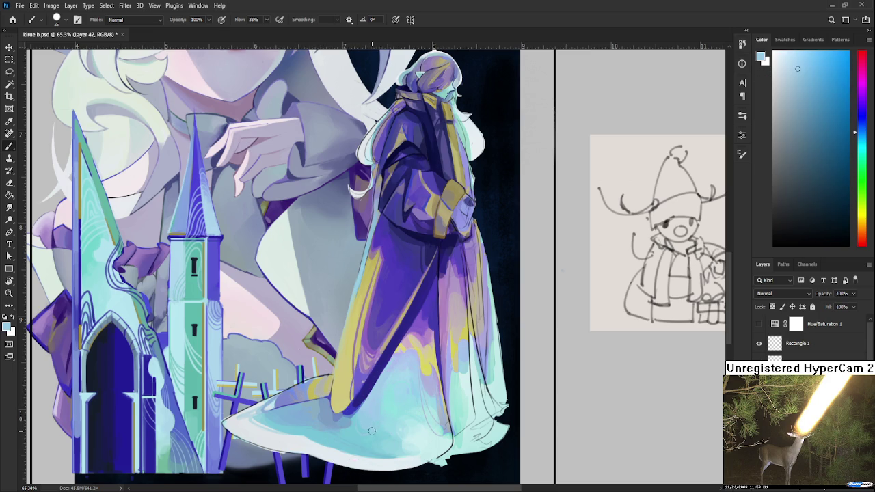
alt+click(392, 398)
alt+click(375, 394)
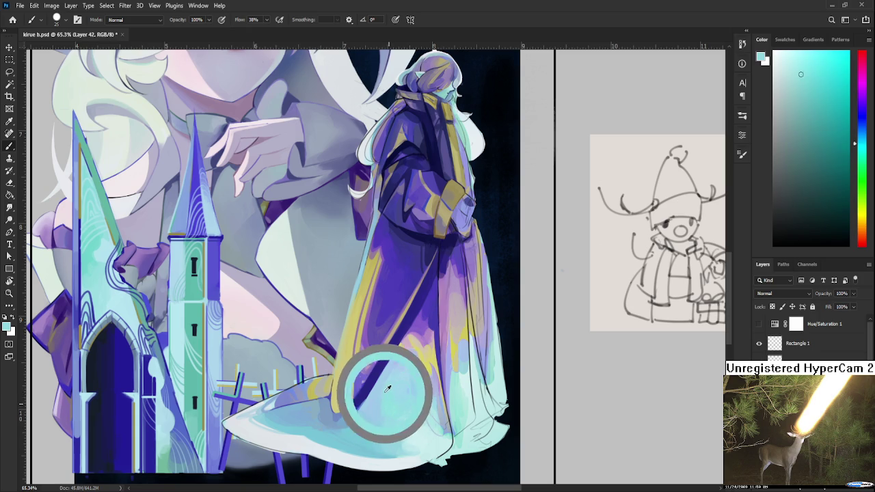
alt+click(401, 387)
alt+click(406, 377)
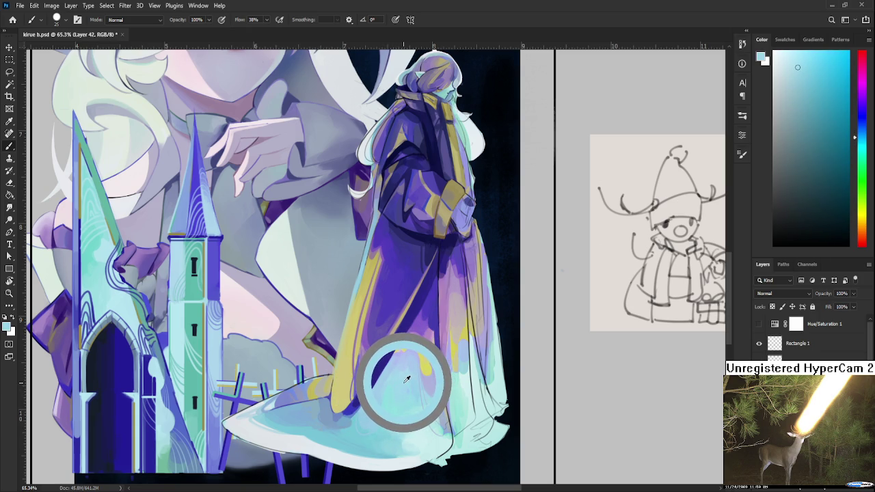
drag(410, 381, 405, 385)
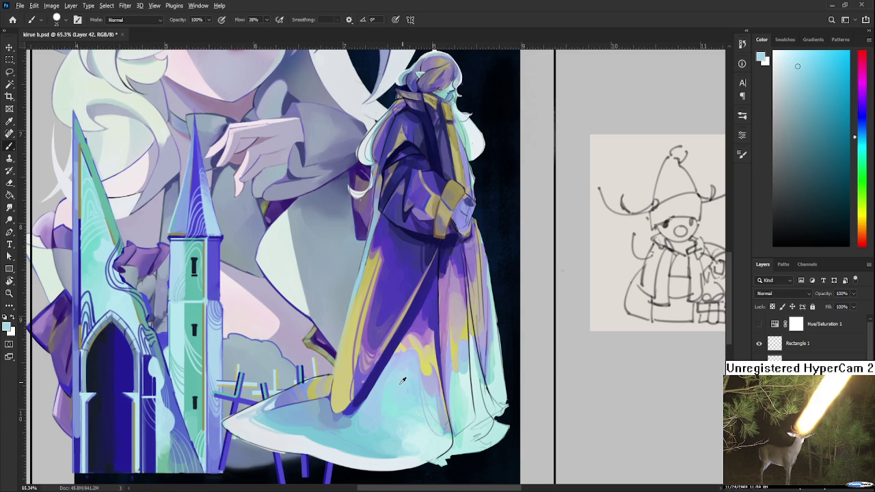
alt+click(371, 401)
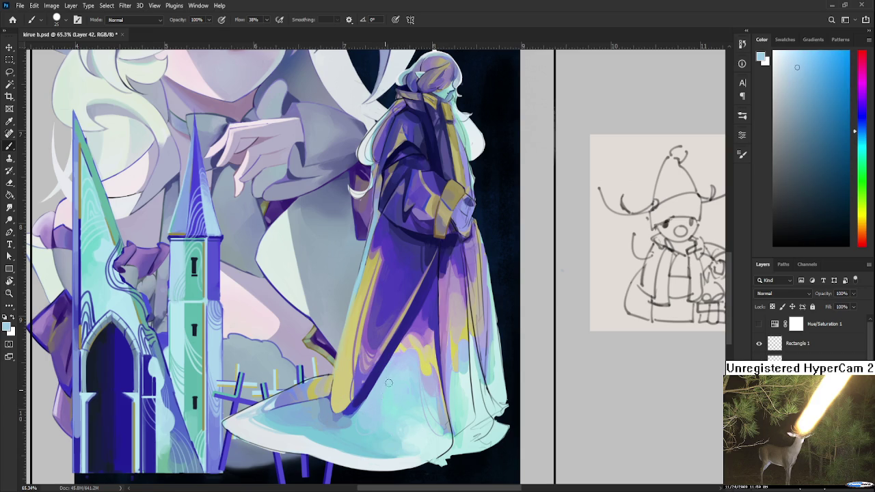
alt+click(393, 400)
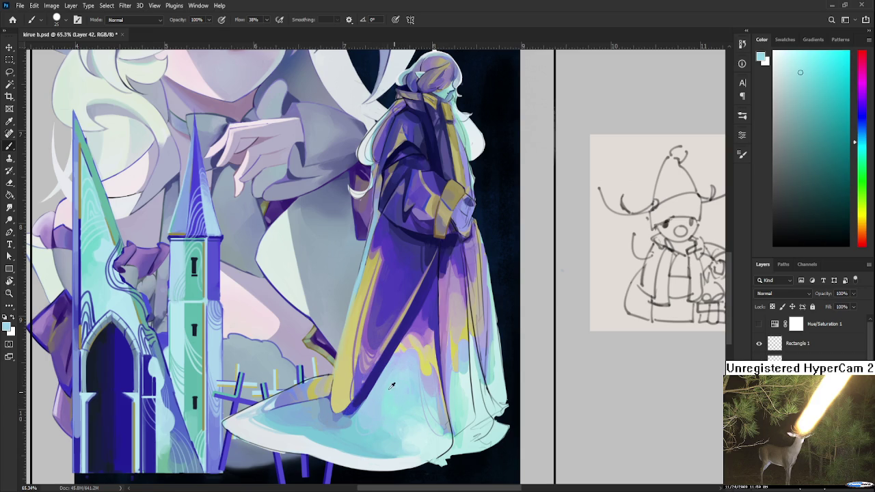
alt+drag(395, 366, 401, 350)
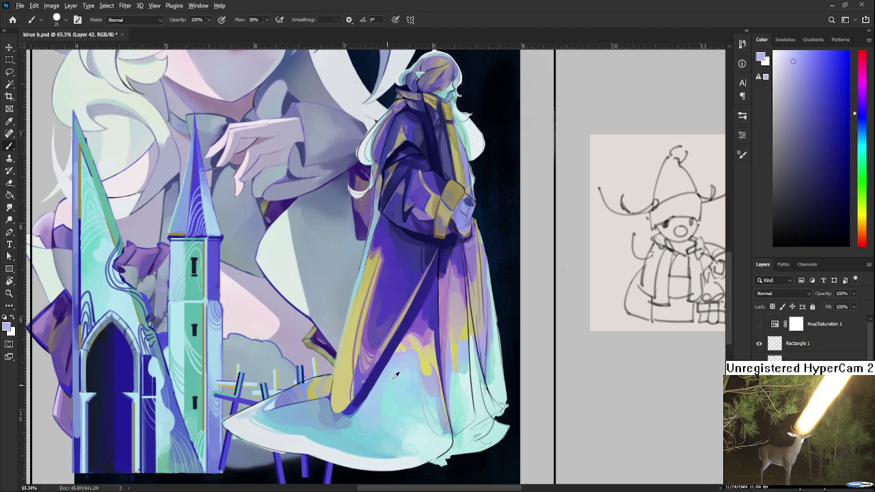
Shade the hem with light blue and cyan, shrinking the brush to size 6.
alt+click(395, 376)
alt+click(397, 368)
mouse_move(397, 367)
alt+mouse_down()
mouse_move(337, 437)
mouse_move(318, 421)
alt+mouse_up()
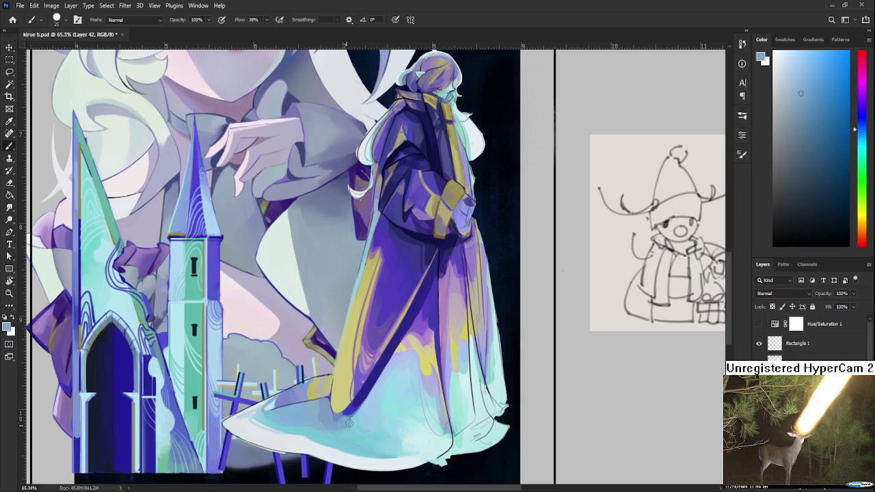
alt+click(350, 425)
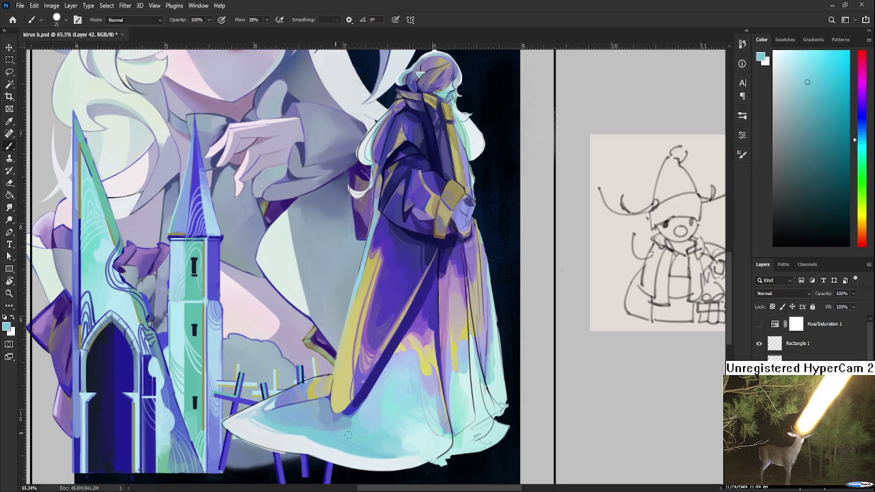
alt+click(341, 431)
alt+click(337, 425)
key(bracketleft)
key(bracketleft)
key(bracketleft)
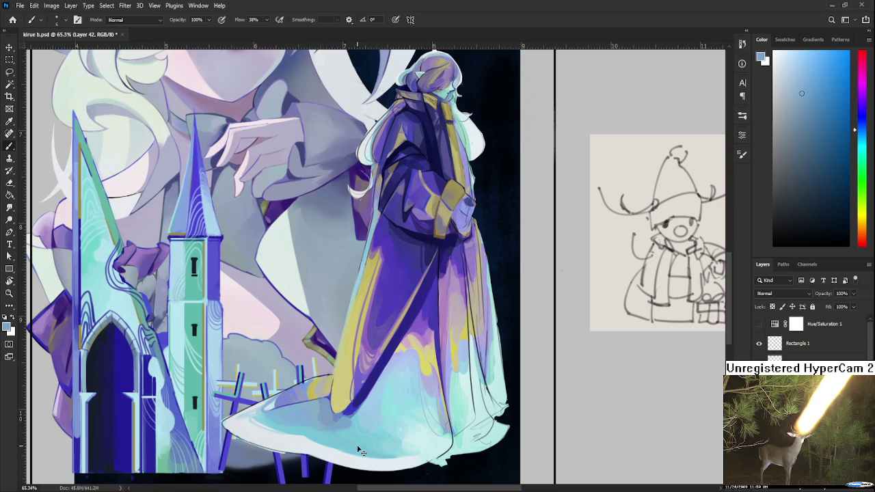
alt+click(355, 433)
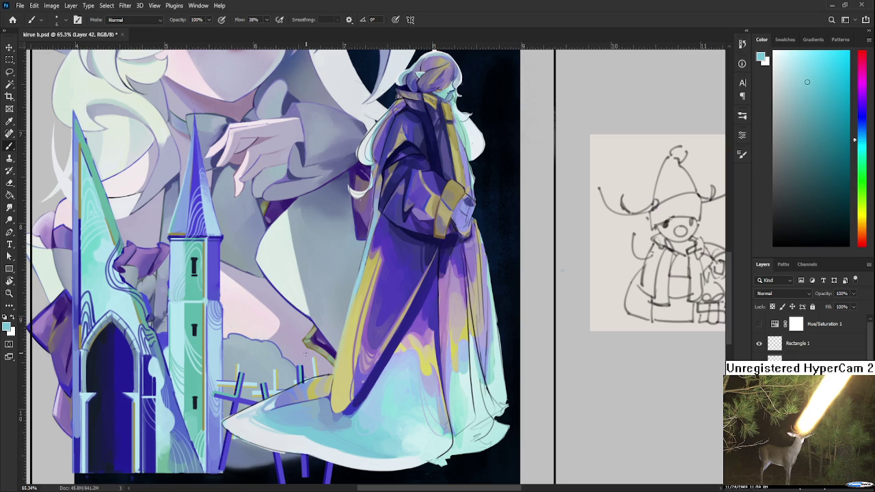
Tilt the canvas view about 24 degrees and rework the robe folds with dark purples.
key(r)
mouse_move(305, 352)
mouse_down()
mouse_move(344, 349)
mouse_move(373, 378)
mouse_move(328, 342)
mouse_move(288, 379)
mouse_up()
alt+click(316, 378)
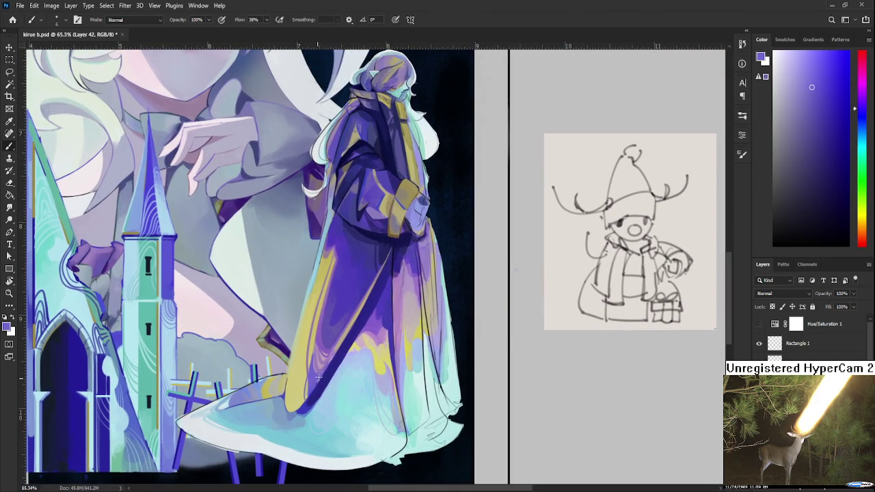
alt+click(317, 379)
alt+click(318, 382)
alt+click(317, 380)
alt+click(324, 380)
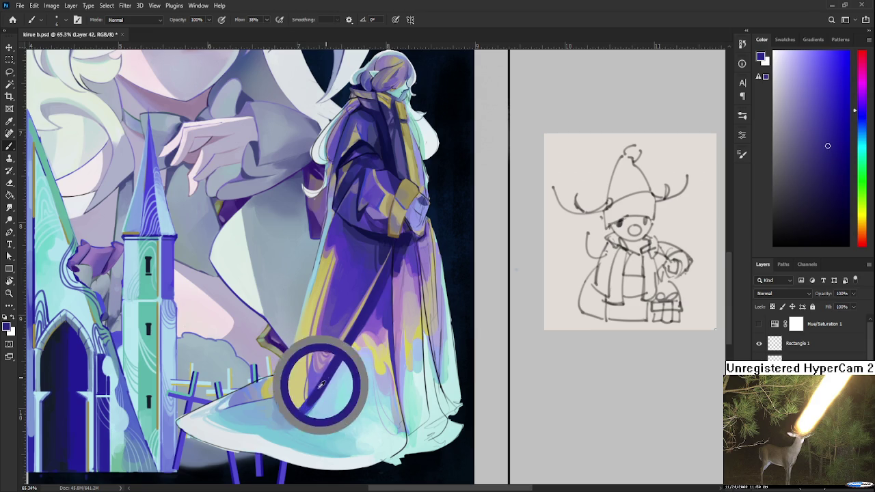
alt+click(325, 380)
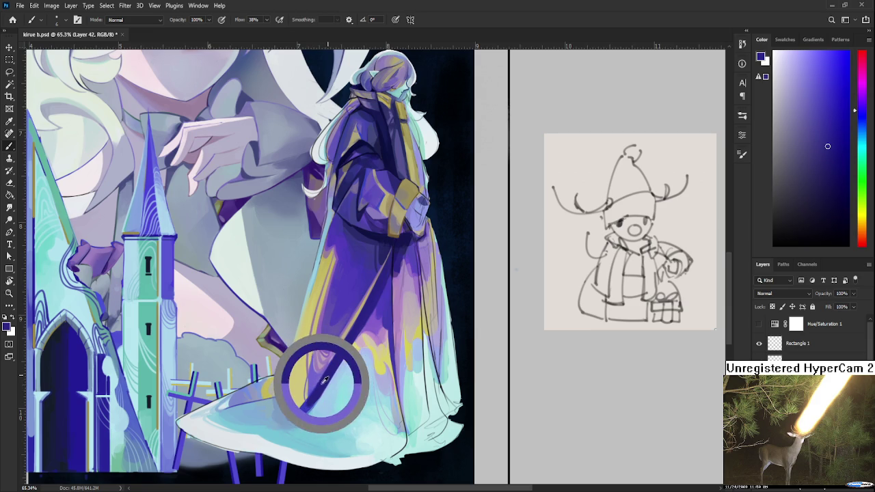
alt+click(324, 380)
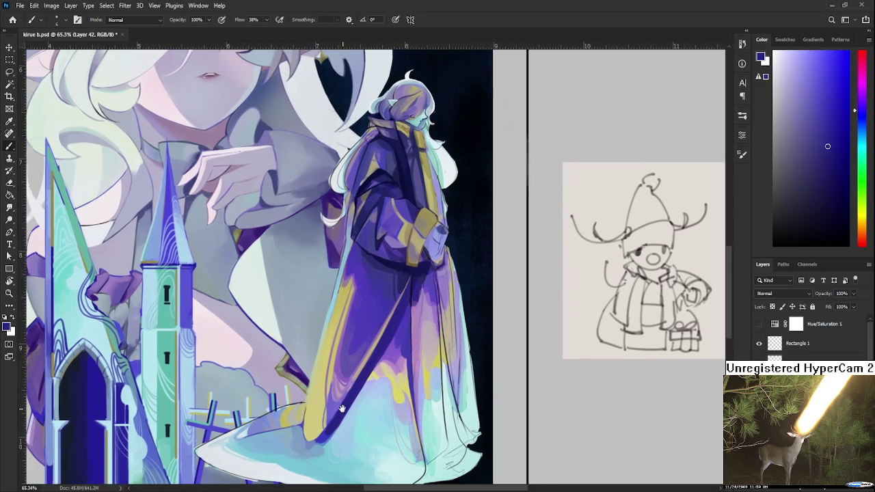
Paint muted purple and khaki-yellow trim strokes down the folds toward the hem.
drag(324, 381, 364, 404)
alt+click(365, 403)
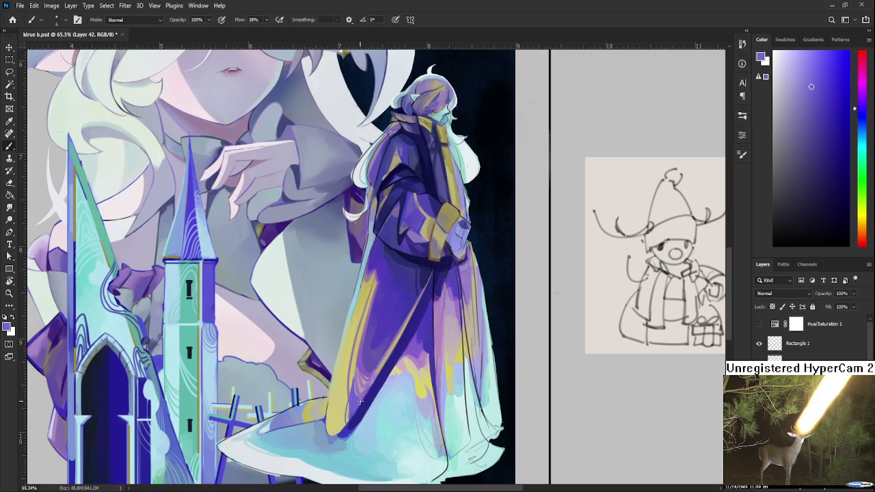
alt+click(358, 405)
drag(357, 408, 358, 407)
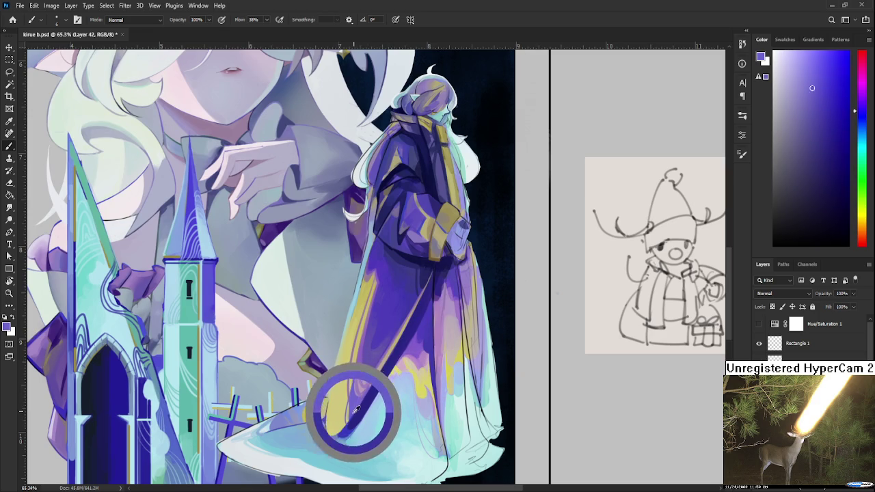
drag(357, 409, 353, 363)
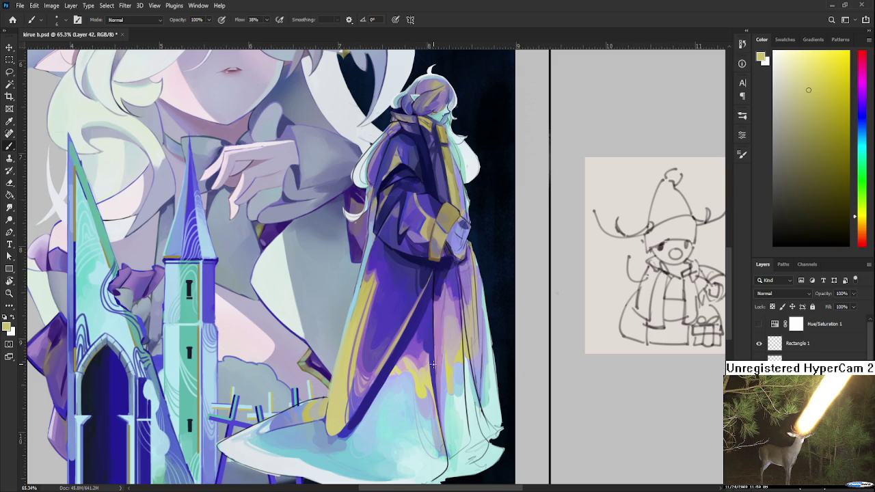
scroll(416, 348, down, 2)
Zoom in and recentre the view on the robe hem.
scroll(416, 348, down, 2)
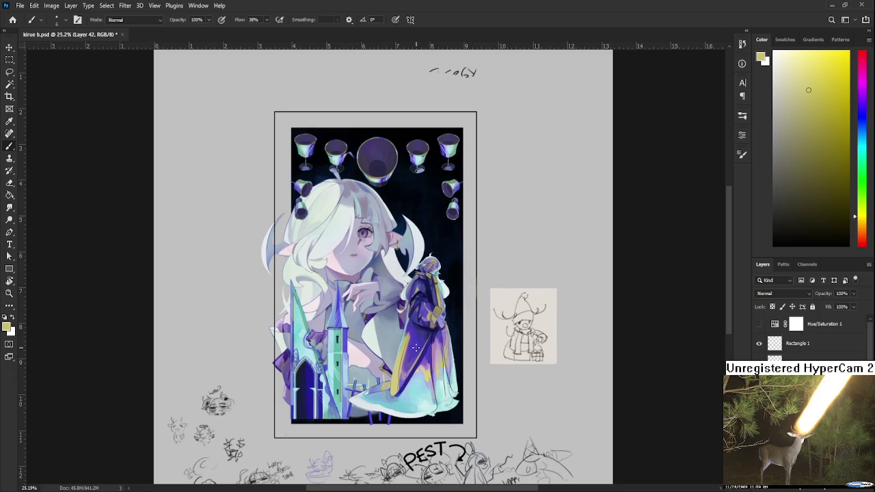
scroll(415, 348, up, 2)
scroll(416, 348, up, 1)
scroll(438, 376, down, 1)
scroll(465, 404, up, 1)
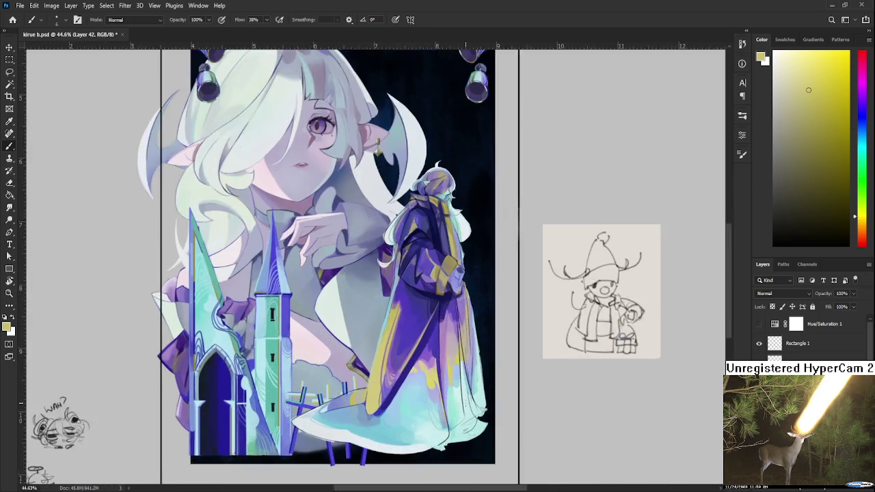
scroll(445, 409, up, 1)
scroll(410, 404, right, 2)
scroll(342, 390, up, 1)
drag(303, 381, 361, 326)
Sample and compare several gown blues, settling on the darker blue.
alt+click(328, 372)
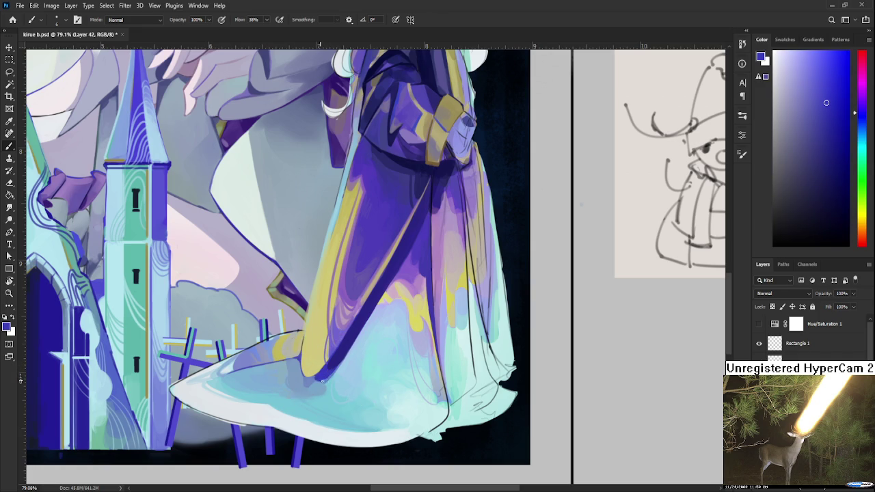
alt+click(319, 377)
alt+click(322, 371)
alt+click(340, 355)
alt+click(327, 372)
alt+click(335, 369)
alt+click(334, 366)
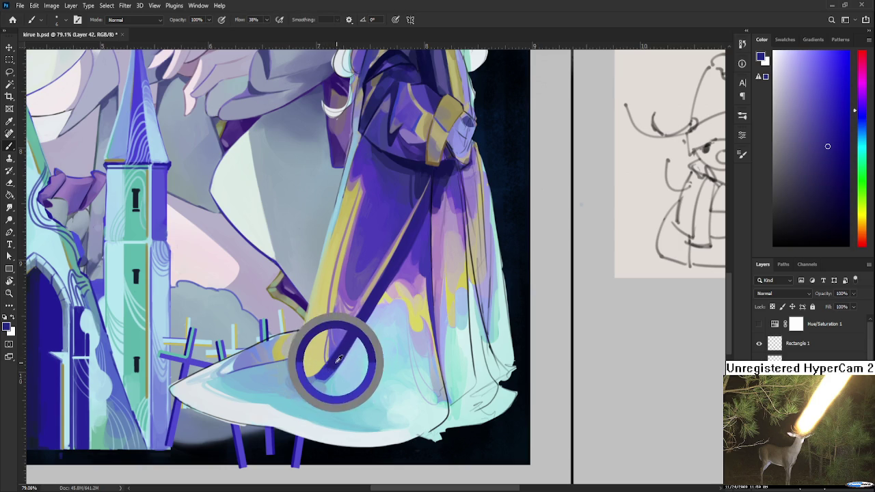
alt+click(335, 367)
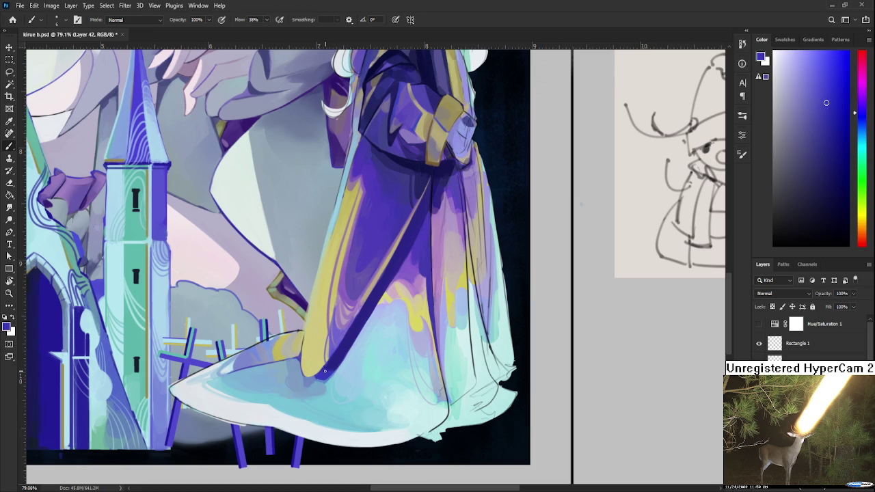
alt+click(335, 367)
alt+click(333, 363)
Paint a faint greyish-tan stroke along the robe edge, compare it via undo/redo, and keep it.
mouse_move(366, 353)
mouse_down()
mouse_move(368, 367)
mouse_move(348, 370)
mouse_up()
alt+click(357, 350)
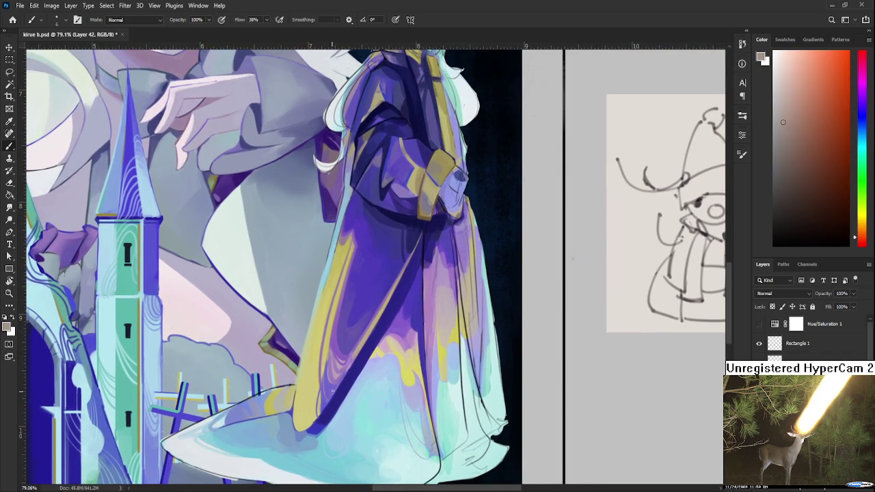
drag(346, 373, 327, 412)
key(ctrl+z)
key(ctrl+shift+z)
key(ctrl+z)
key(ctrl+shift+z)
key(ctrl+z)
key(ctrl+shift+z)
key(ctrl+z)
key(ctrl+shift+z)
Sample dark blue-purple from the robe outline and retrace the edge line crisply.
alt+click(359, 359)
alt+click(355, 369)
drag(350, 368, 325, 408)
drag(389, 312, 315, 428)
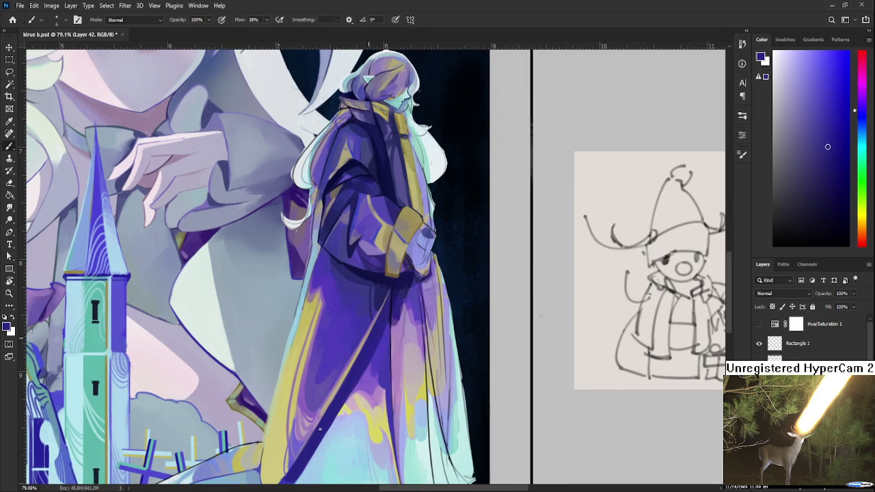
scroll(359, 362, down, 2)
scroll(359, 362, down, 2)
Zoom in on the lower skirt and tilt the canvas view by 10 degrees.
scroll(359, 362, down, 5)
scroll(404, 359, up, 2)
scroll(397, 369, up, 3)
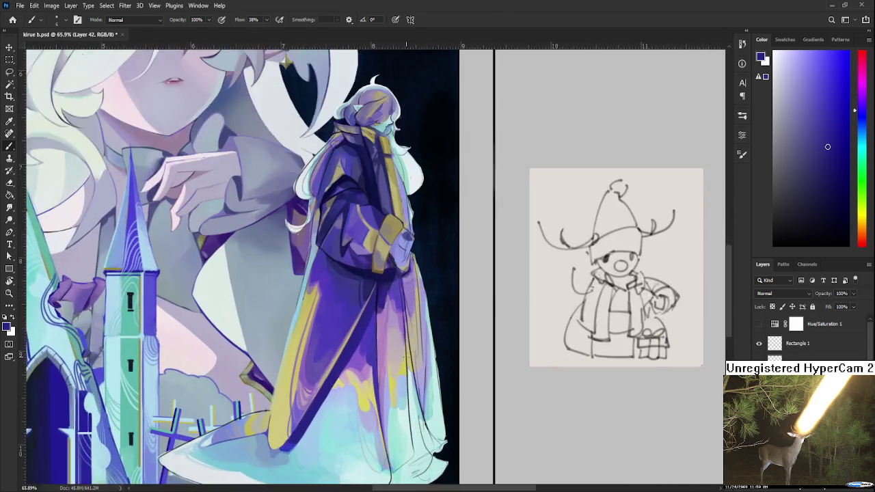
scroll(383, 390, up, 3)
scroll(373, 403, up, 1)
scroll(373, 403, up, 1)
scroll(373, 403, up, 1)
key(r)
mouse_move(339, 397)
mouse_down()
mouse_move(209, 367)
mouse_move(259, 342)
mouse_up()
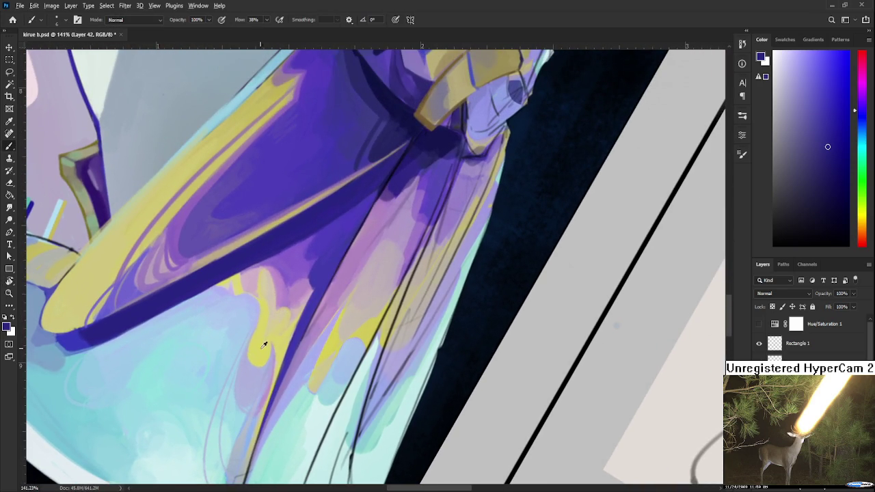
Sample a purple-blue from the robe and paint a short darker stroke in the fold.
alt+click(270, 366)
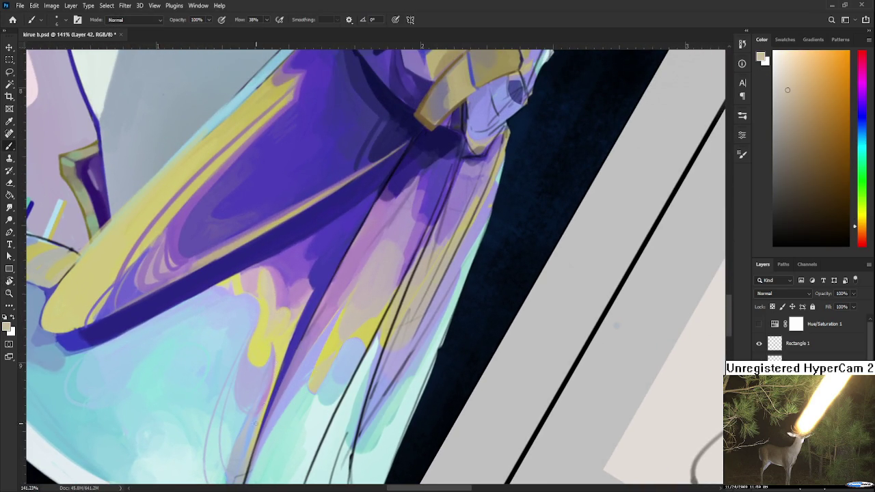
scroll(263, 400, up, 2)
alt+click(302, 347)
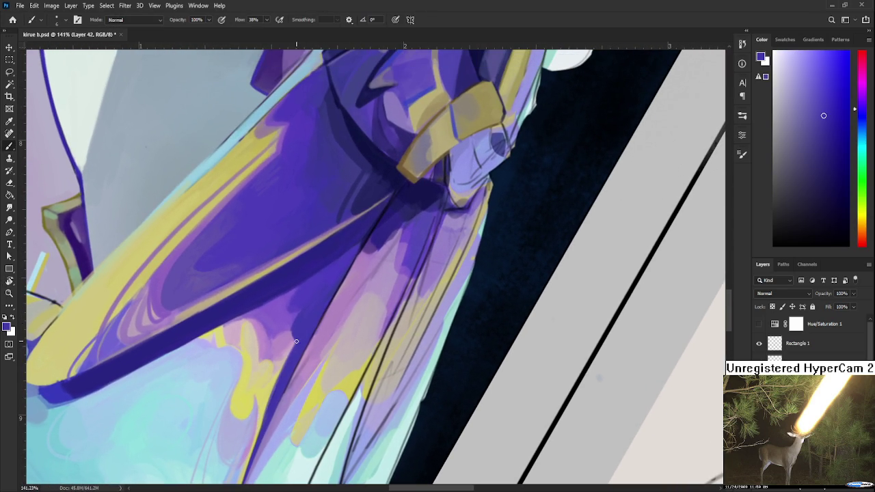
drag(294, 345, 282, 375)
Zoom back out and turn the canvas view upright again.
scroll(313, 317, down, 2)
scroll(315, 317, down, 2)
scroll(316, 317, down, 1)
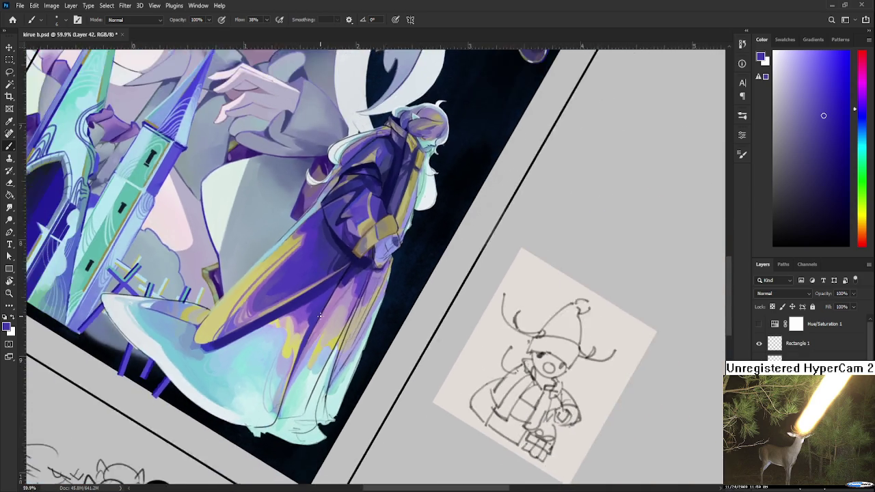
scroll(319, 317, down, 2)
key(r)
drag(320, 316, 374, 390)
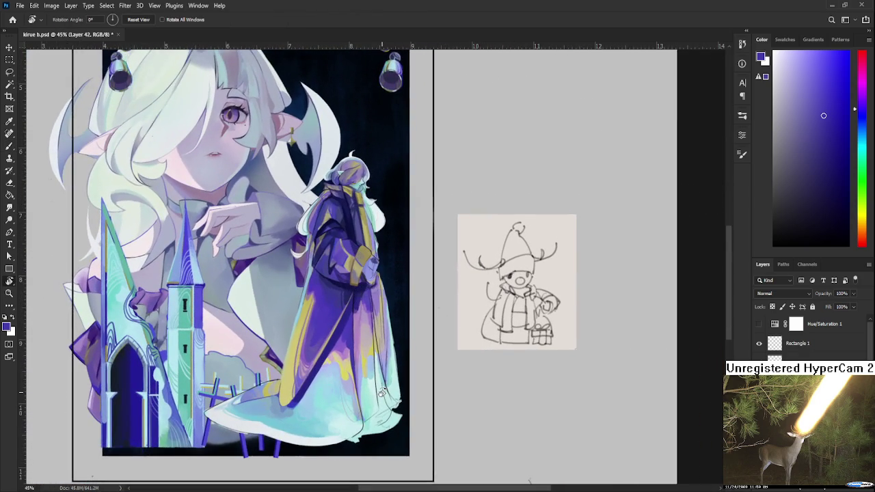
scroll(374, 390, up, 1)
scroll(375, 389, up, 1)
scroll(373, 389, up, 1)
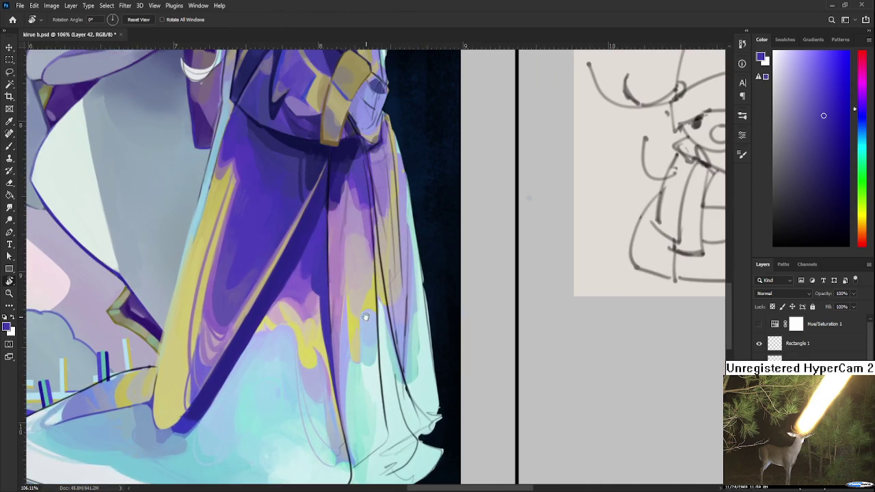
scroll(367, 383, up, 2)
drag(367, 444, 341, 413)
key(b)
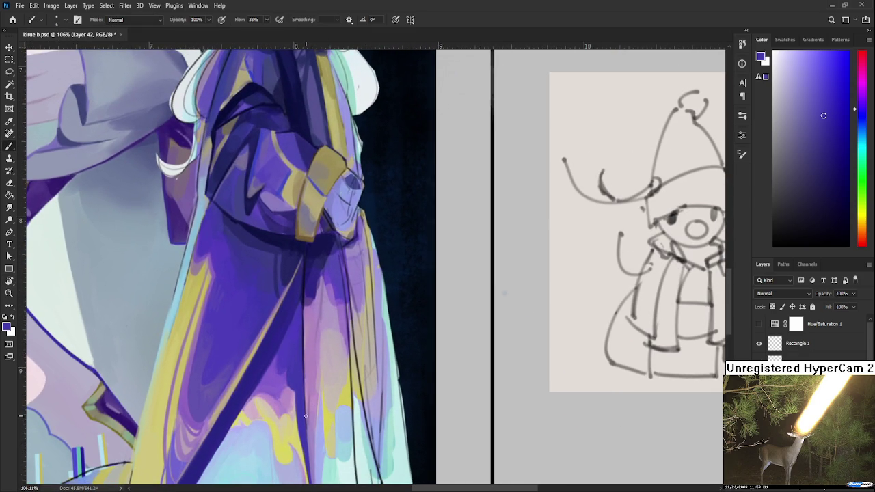
alt+click(301, 428)
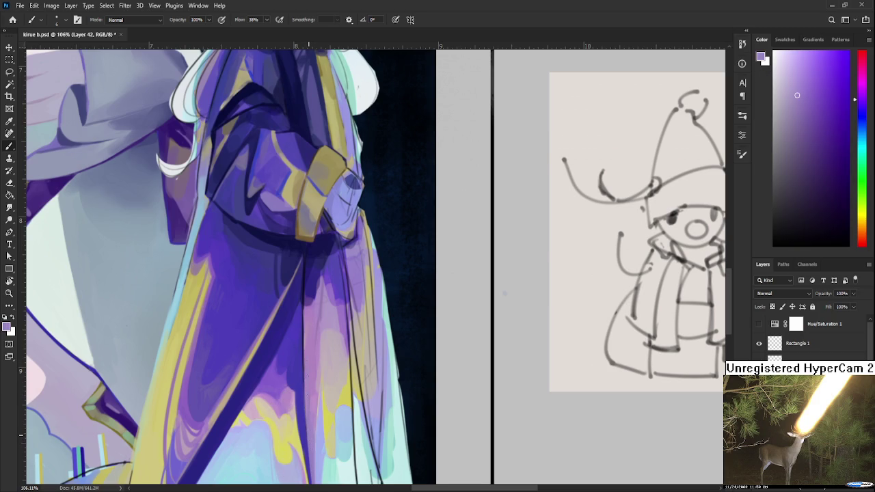
drag(305, 396, 311, 405)
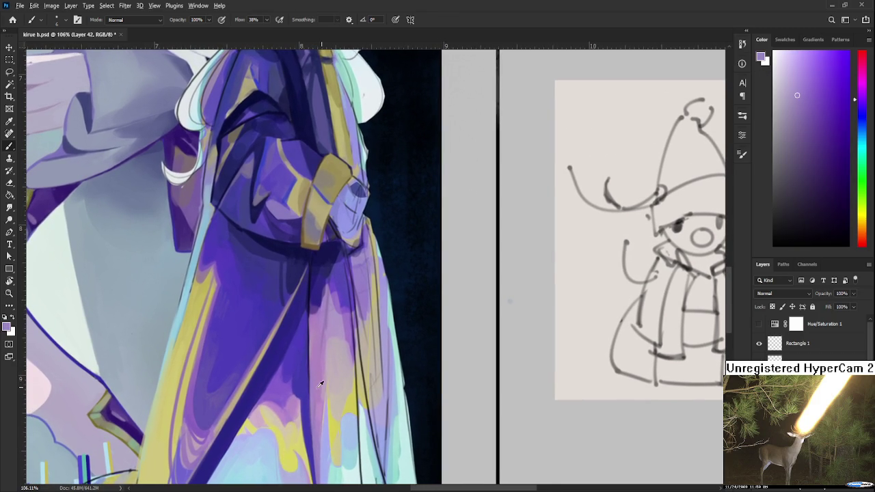
alt+click(313, 382)
drag(311, 380, 334, 426)
alt+click(322, 369)
alt+click(325, 349)
alt+click(329, 345)
alt+click(329, 344)
alt+click(277, 412)
mouse_move(278, 413)
mouse_down()
mouse_move(340, 334)
mouse_move(281, 369)
mouse_up()
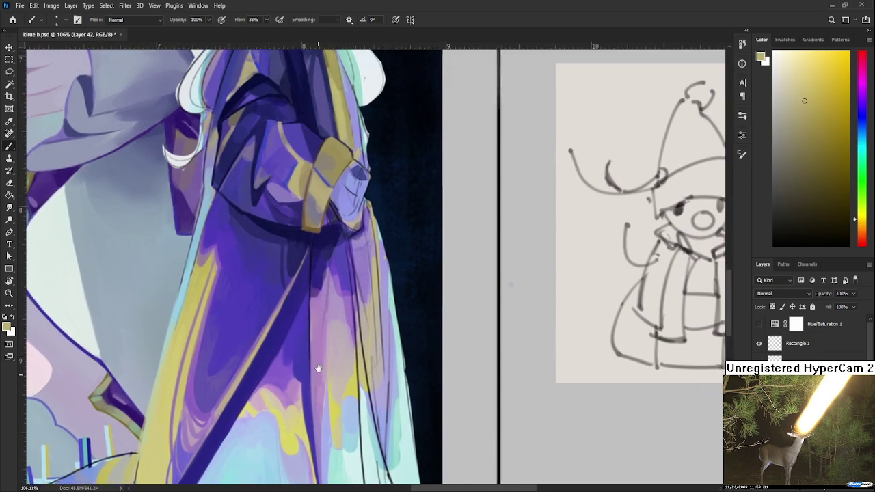
alt+click(327, 410)
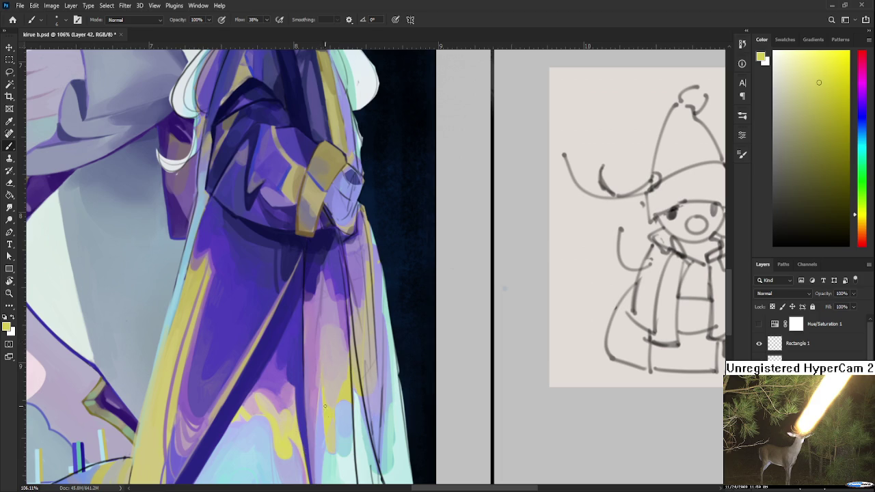
alt+click(325, 396)
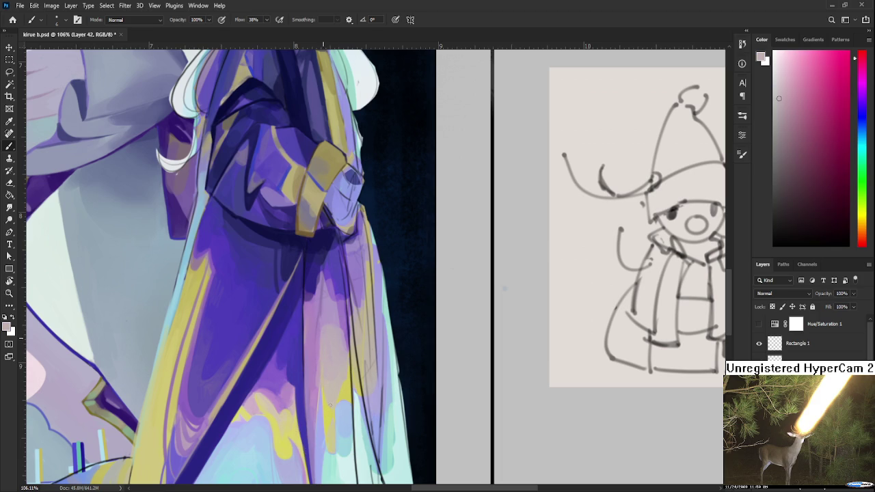
alt+click(325, 404)
alt+click(327, 380)
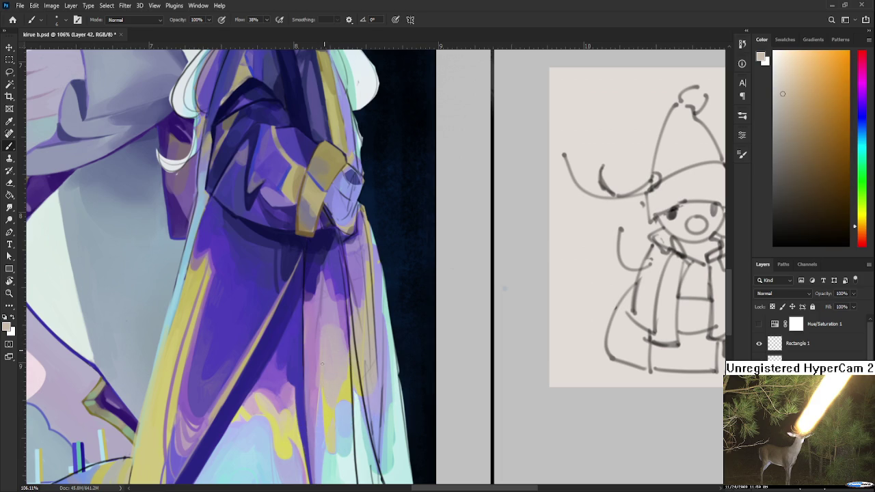
alt+click(328, 398)
alt+click(329, 371)
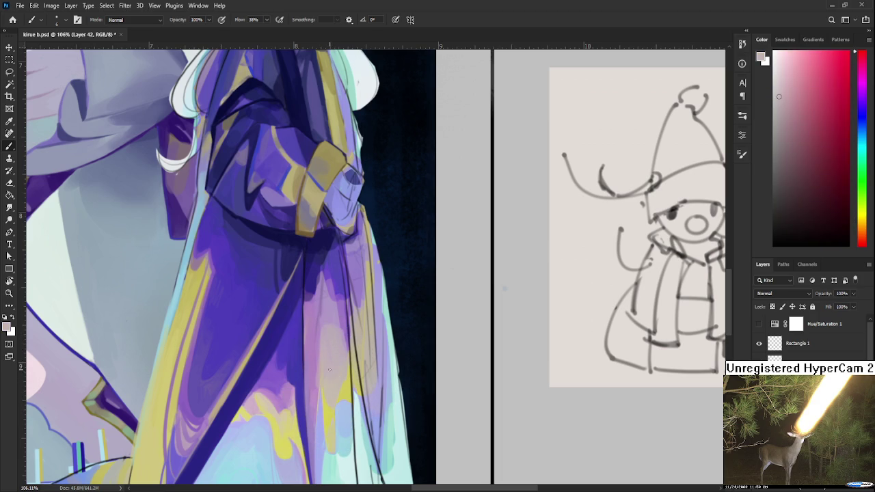
alt+click(329, 370)
alt+click(313, 357)
Move down the robe and sample a suitable robe purple.
drag(337, 369, 352, 366)
alt+click(325, 367)
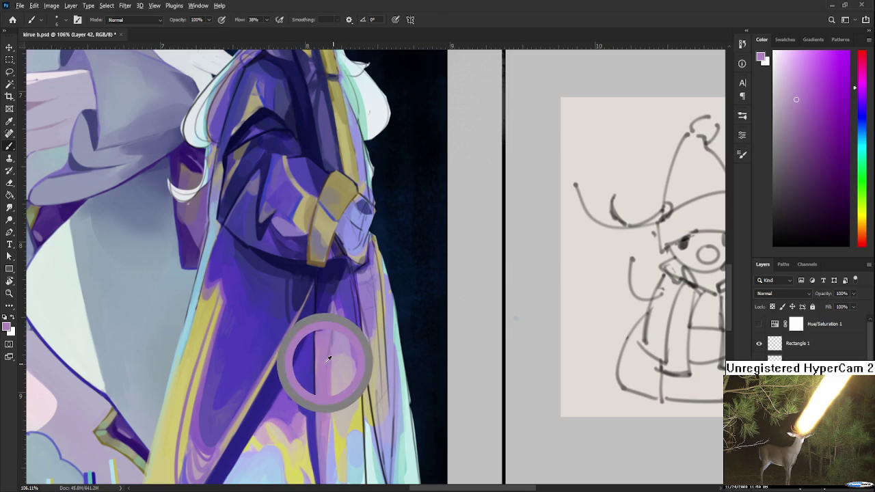
alt+click(336, 337)
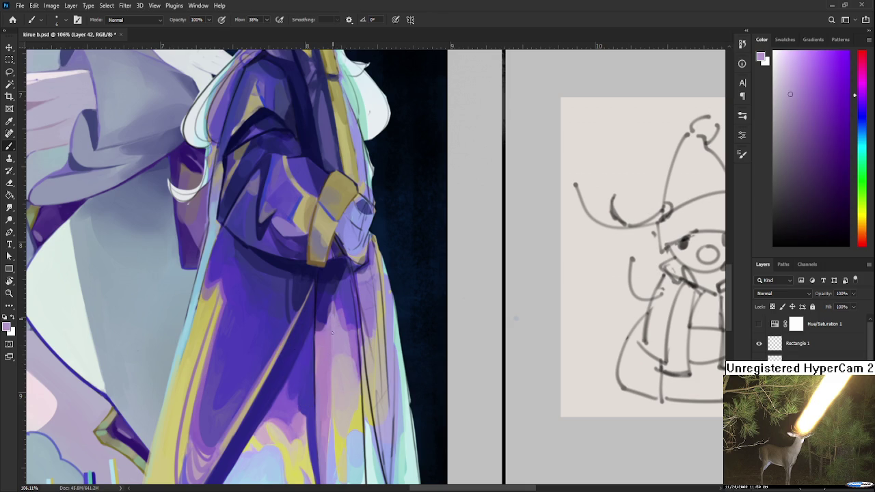
mouse_move(336, 328)
mouse_down()
mouse_move(335, 364)
mouse_move(336, 344)
mouse_up()
alt+click(335, 366)
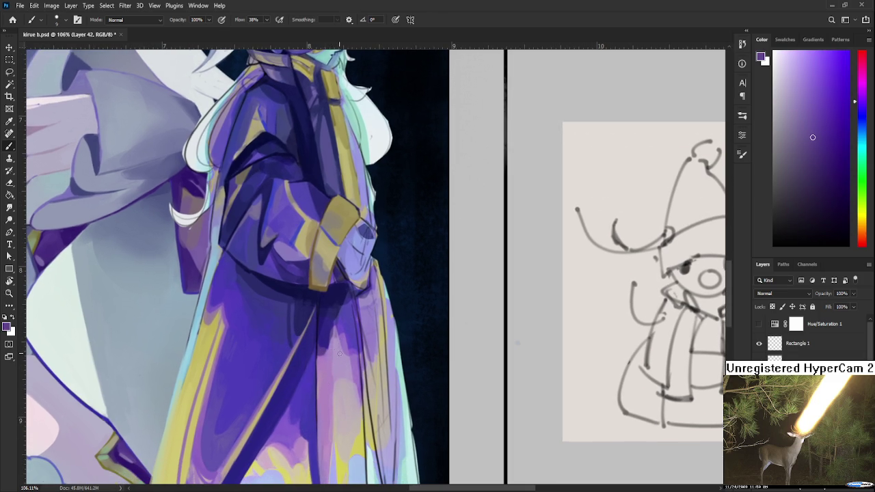
Enlarge the brush to about 25, paint a fold stroke, and compare it via undo/redo.
key(bracketright)
key(bracketright)
key(bracketright)
drag(320, 369, 321, 415)
key(ctrl+z)
key(ctrl+shift+z)
key(ctrl+z)
key(ctrl+shift+z)
Sample darker robe purples, then tilt and re-centre the canvas view on the robe.
alt+click(334, 407)
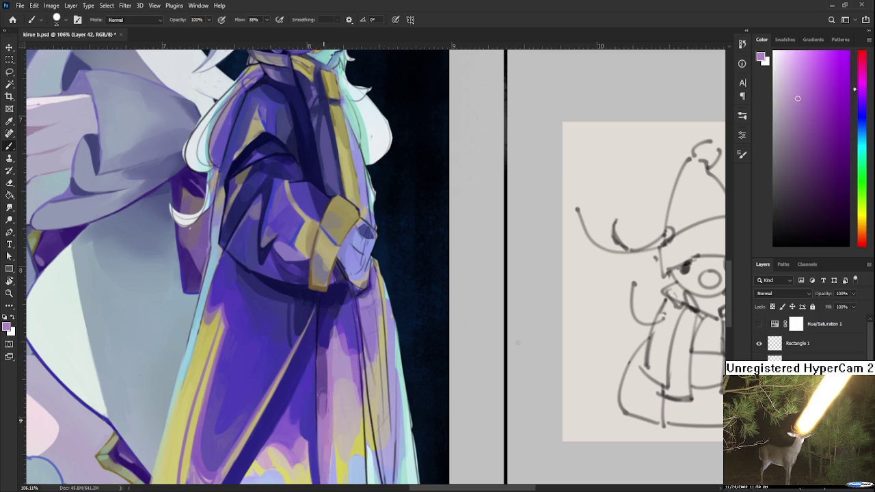
alt+click(324, 399)
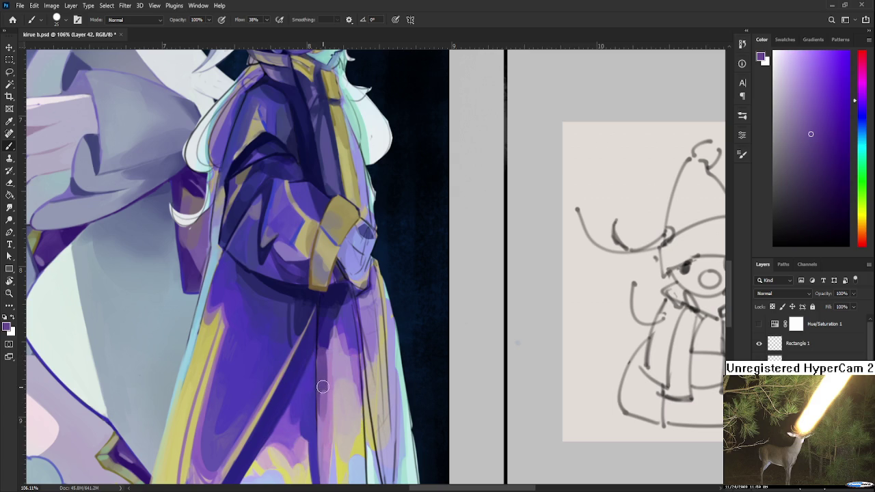
alt+click(323, 380)
drag(324, 378, 367, 342)
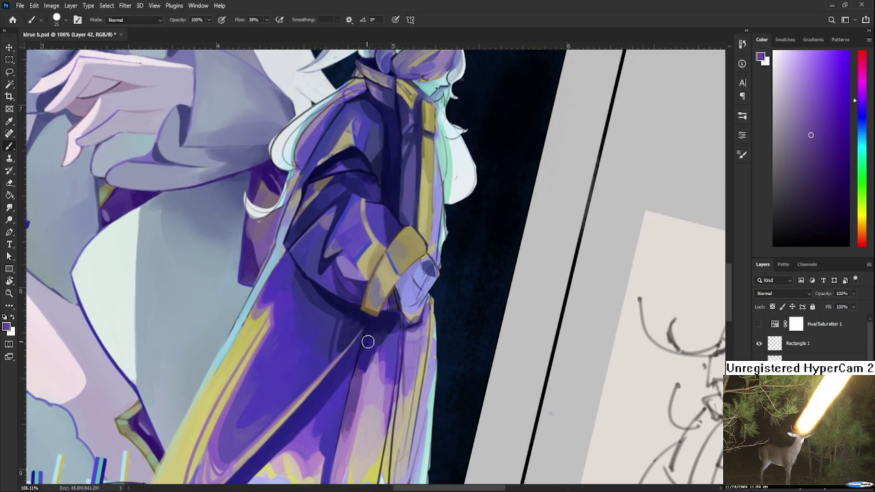
alt+click(370, 321)
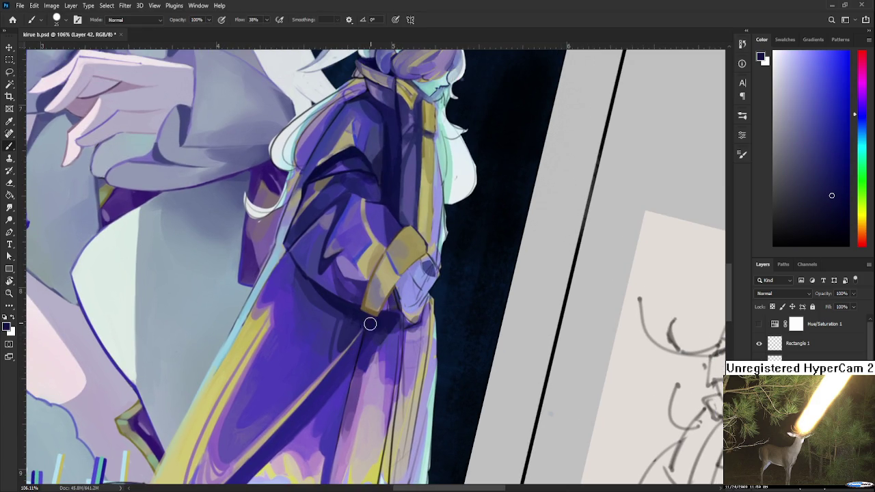
mouse_move(367, 336)
mouse_down()
mouse_move(338, 339)
mouse_move(340, 326)
mouse_move(316, 386)
mouse_up()
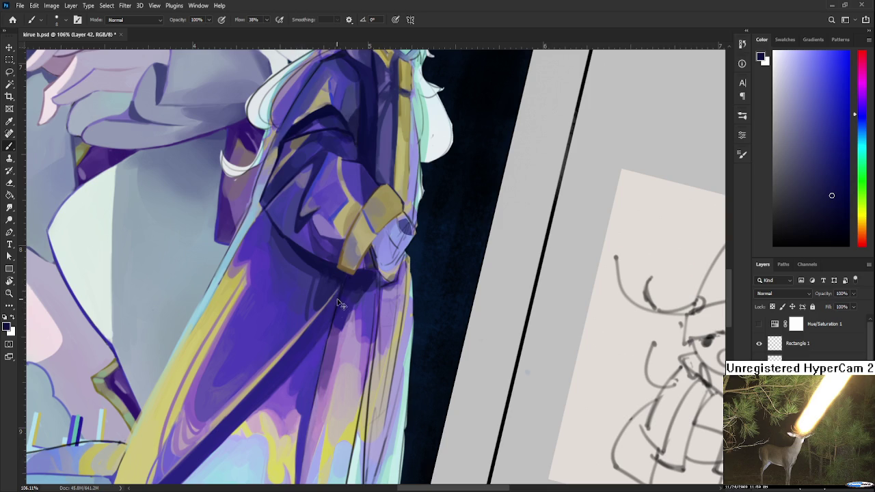
mouse_move(316, 372)
mouse_down()
mouse_move(319, 410)
mouse_move(320, 344)
mouse_up()
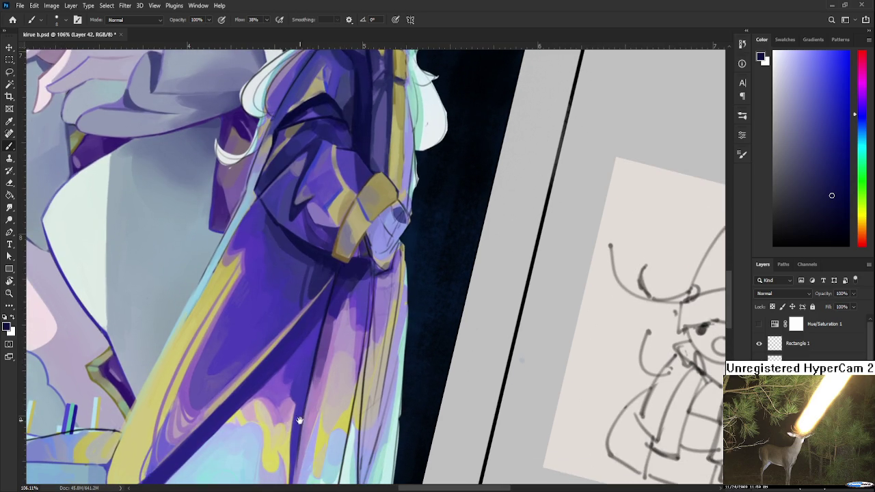
drag(297, 427, 300, 401)
key(r)
scroll(314, 350, down, 3)
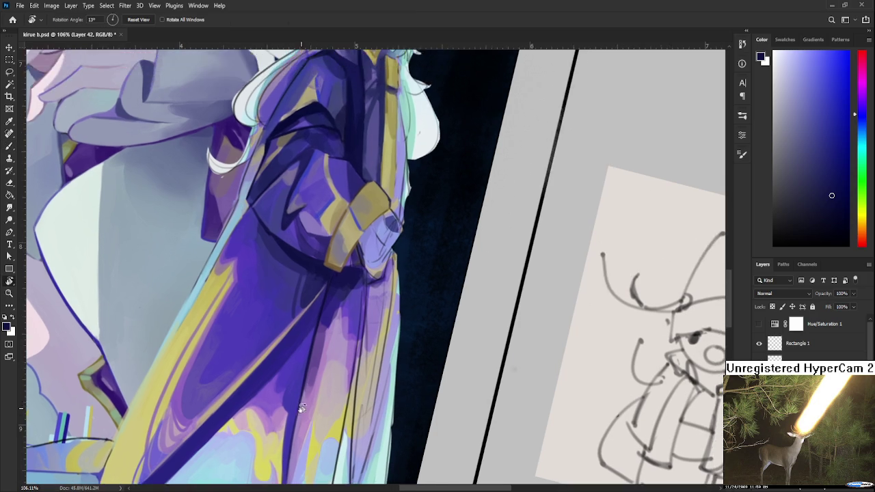
Zoom in on the robe folds and sample light purple shades with the brush.
scroll(321, 362, down, 3)
scroll(370, 407, down, 3)
scroll(370, 407, down, 3)
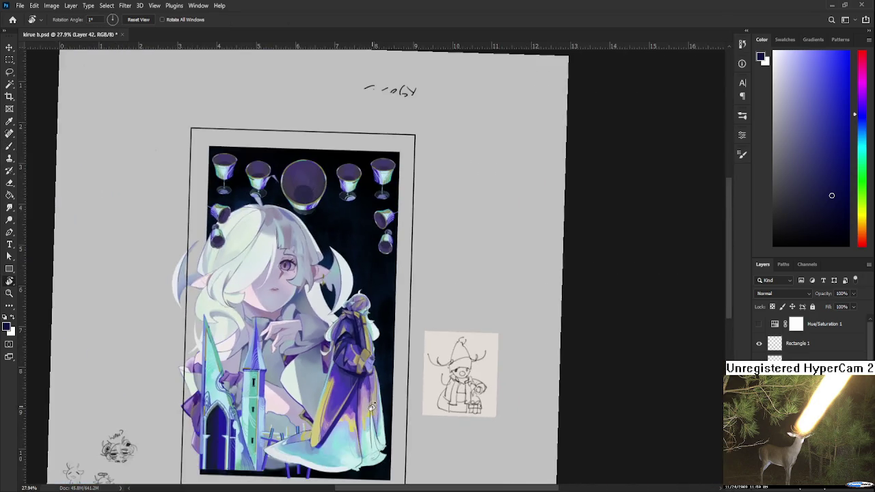
scroll(362, 407, up, 5)
scroll(359, 408, up, 3)
scroll(356, 407, up, 2)
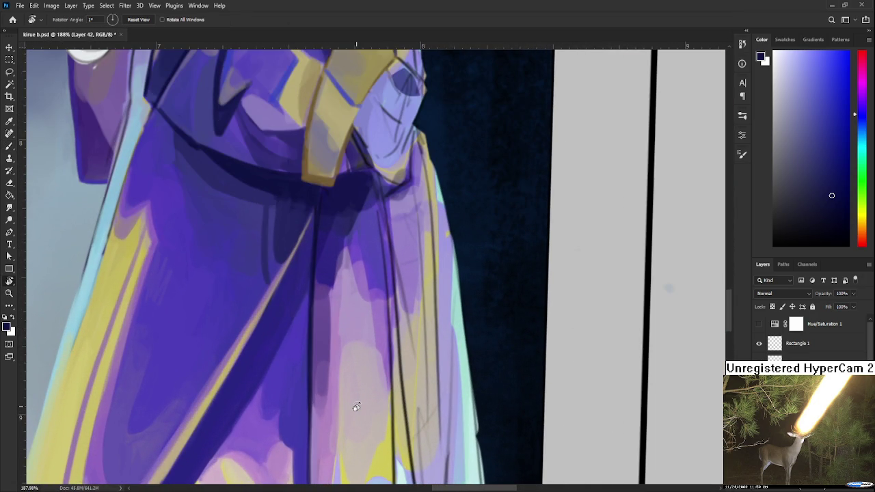
drag(286, 417, 304, 384)
key(b)
alt+click(343, 362)
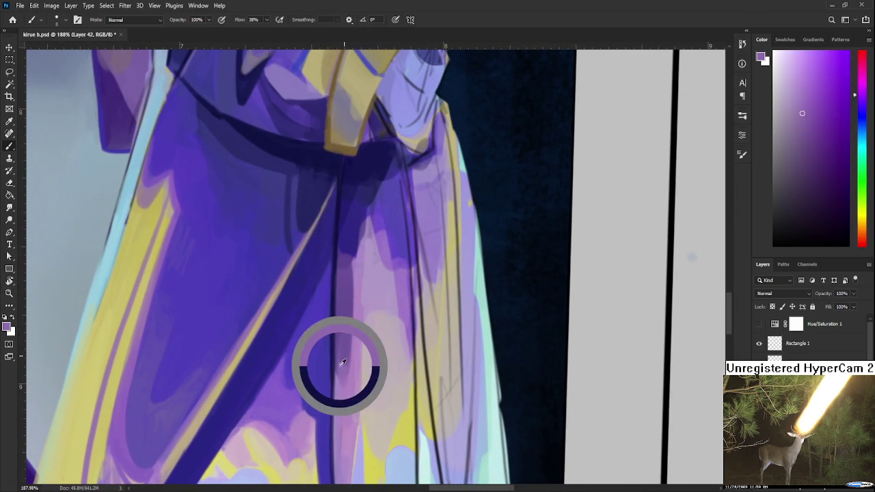
alt+click(353, 347)
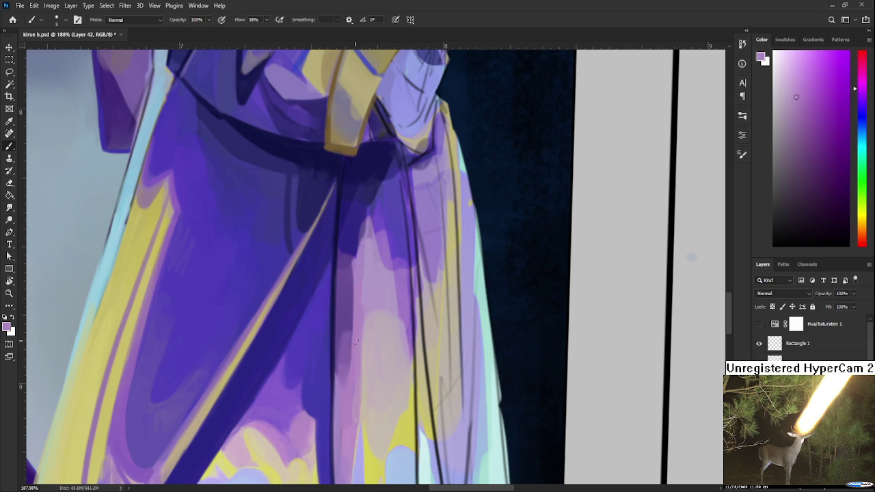
alt+click(353, 362)
alt+click(344, 361)
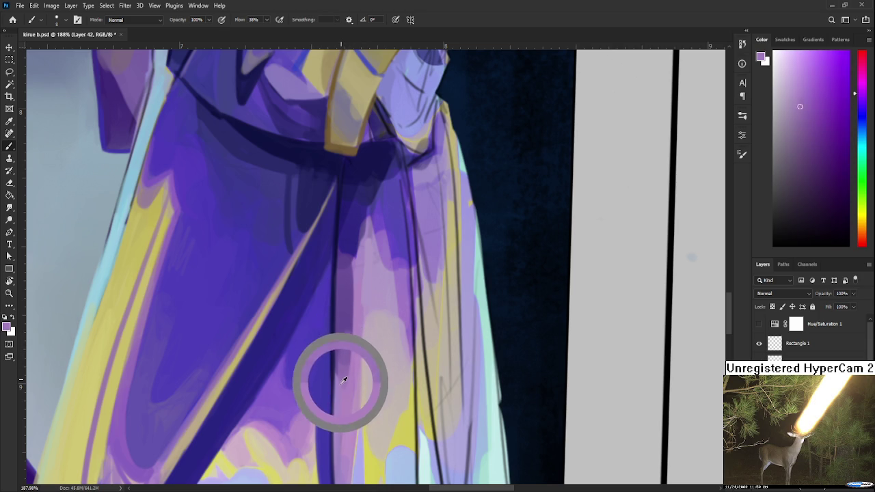
Paint a light pink strip down the fold, resampling and repainting to brighten it.
drag(343, 341, 347, 379)
alt+click(341, 382)
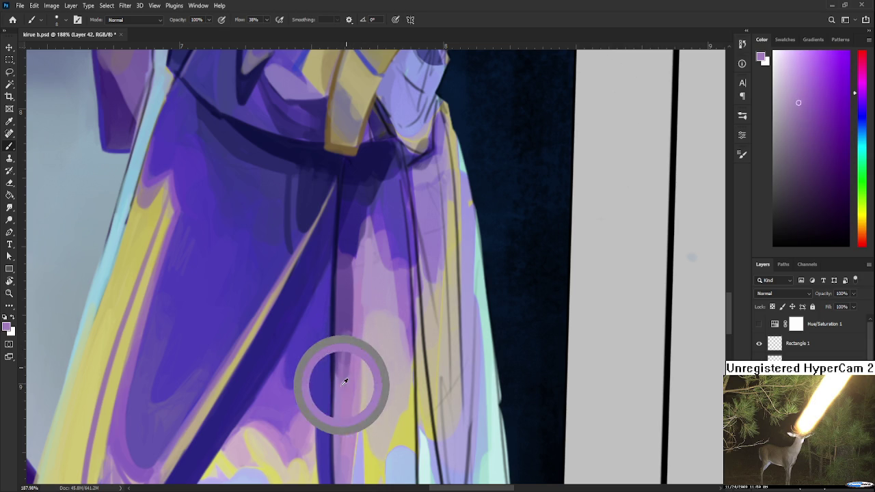
alt+click(341, 382)
drag(343, 345, 346, 382)
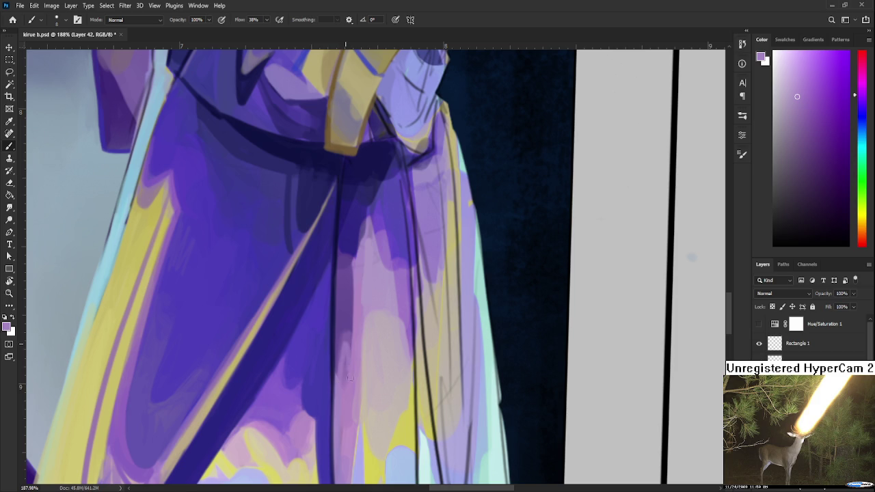
drag(343, 348, 347, 380)
drag(344, 347, 346, 383)
Sample the surrounding darker purples and lighter pink-purples around the strip.
alt+click(344, 349)
alt+click(343, 357)
alt+click(348, 345)
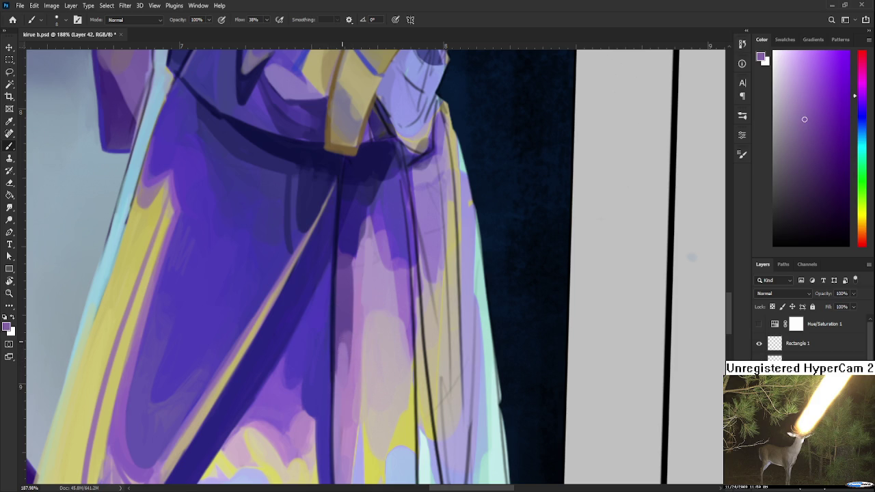
alt+click(347, 339)
alt+click(357, 337)
alt+click(352, 329)
alt+click(346, 332)
alt+click(350, 324)
alt+click(349, 323)
alt+click(354, 333)
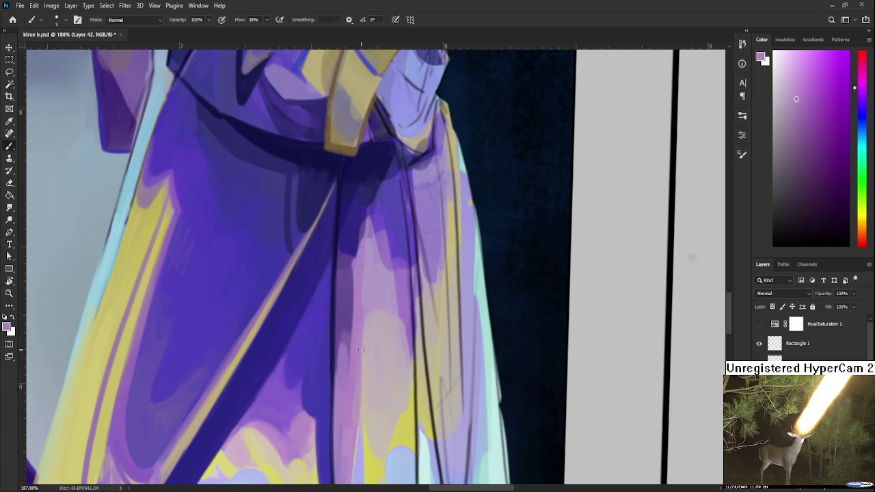
scroll(362, 350, down, 5)
scroll(372, 350, up, 4)
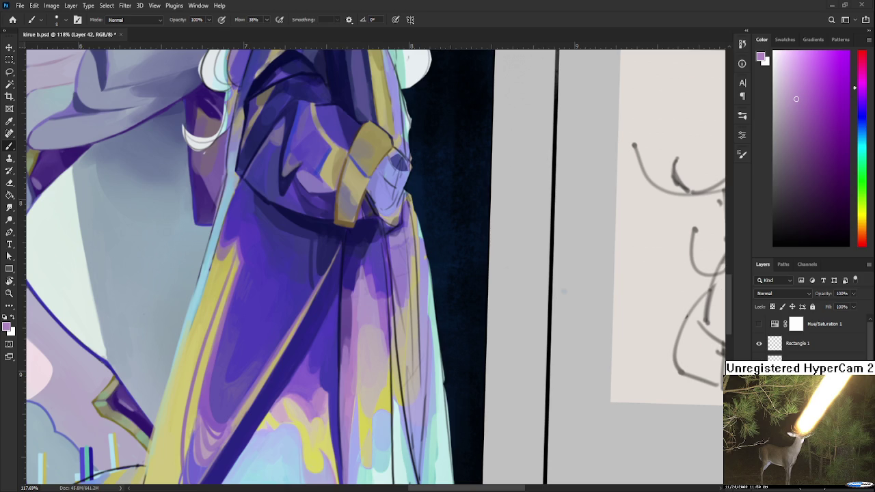
Zoom out to the full artwork and reset the canvas rotation to upright.
scroll(392, 408, down, 3)
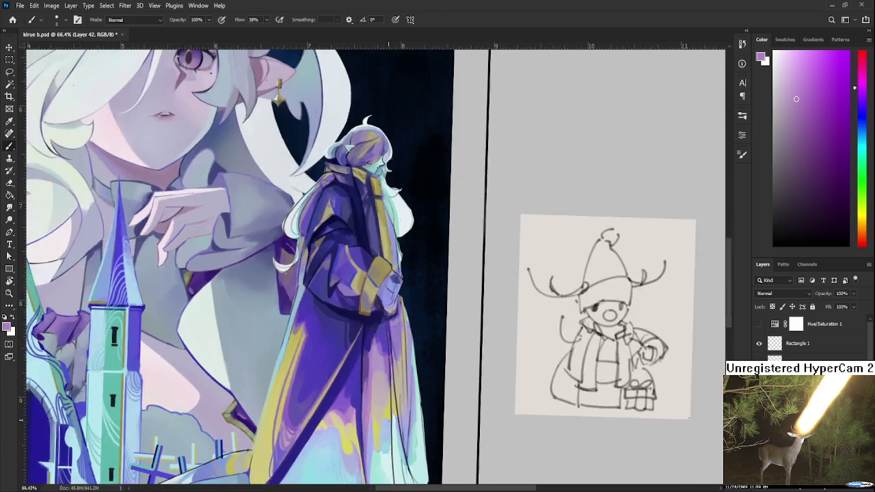
scroll(392, 408, down, 3)
scroll(391, 408, down, 2)
key(r)
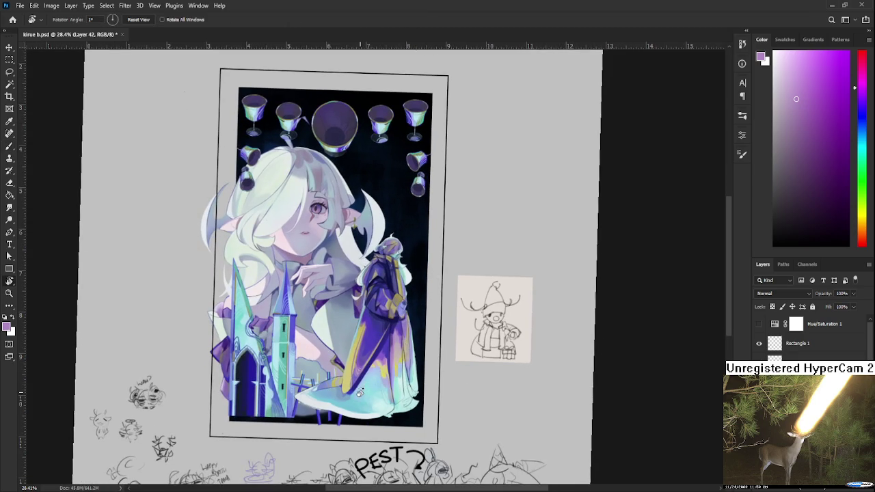
Zoom back in on the lower robe and its pale-cyan hem.
scroll(369, 383, up, 1)
scroll(369, 381, up, 1)
scroll(370, 380, up, 2)
scroll(383, 378, up, 2)
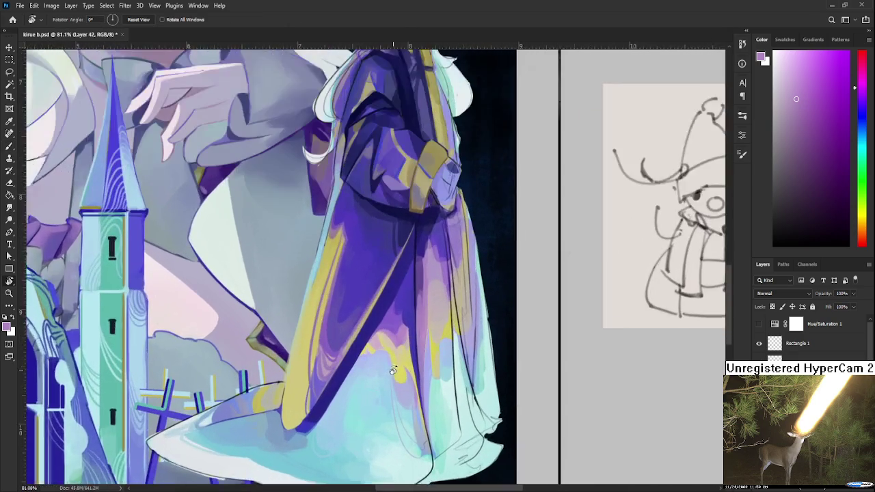
scroll(393, 375, up, 2)
mouse_move(393, 375)
mouse_down()
mouse_move(313, 381)
mouse_move(294, 353)
mouse_up()
Blend pale lavender, pinkish-lavender and yellow brush strokes into the lower robe folds.
key(b)
alt+click(311, 369)
alt+click(294, 353)
alt+click(297, 354)
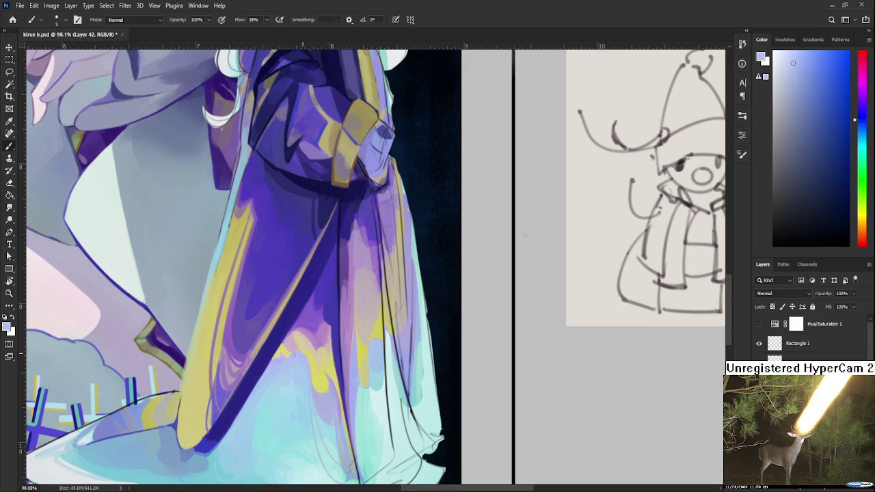
alt+click(300, 356)
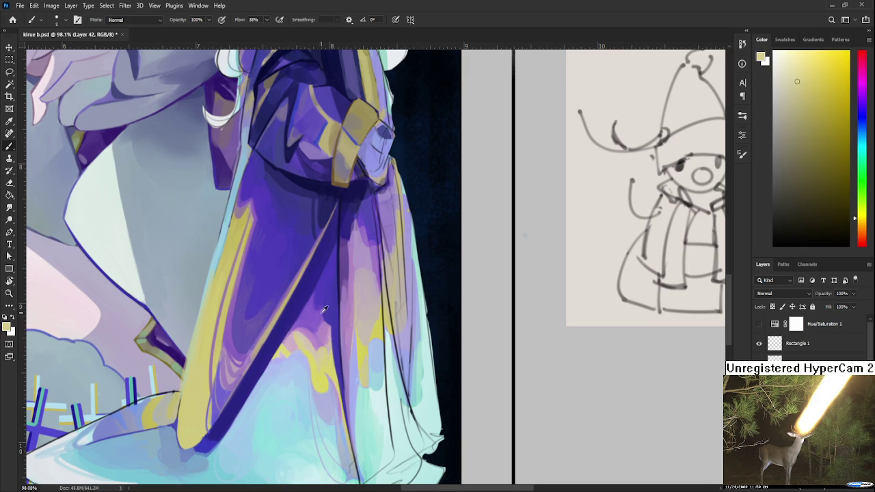
alt+click(305, 327)
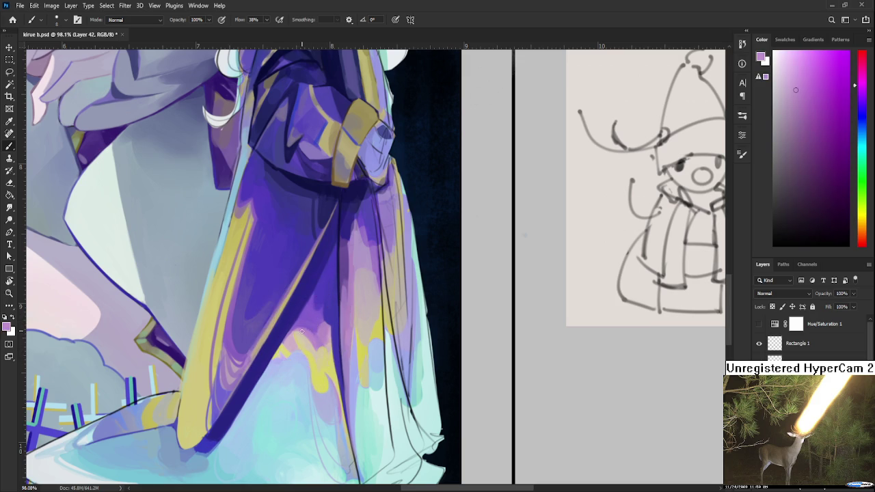
alt+click(303, 312)
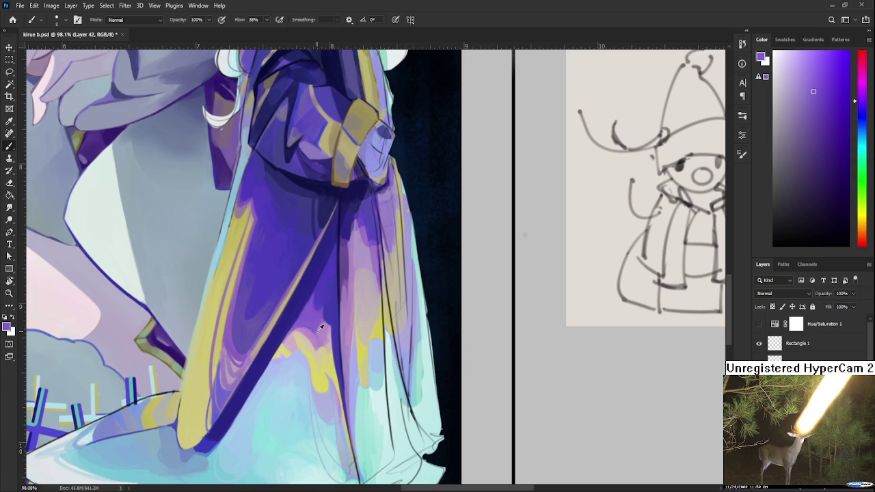
alt+click(314, 337)
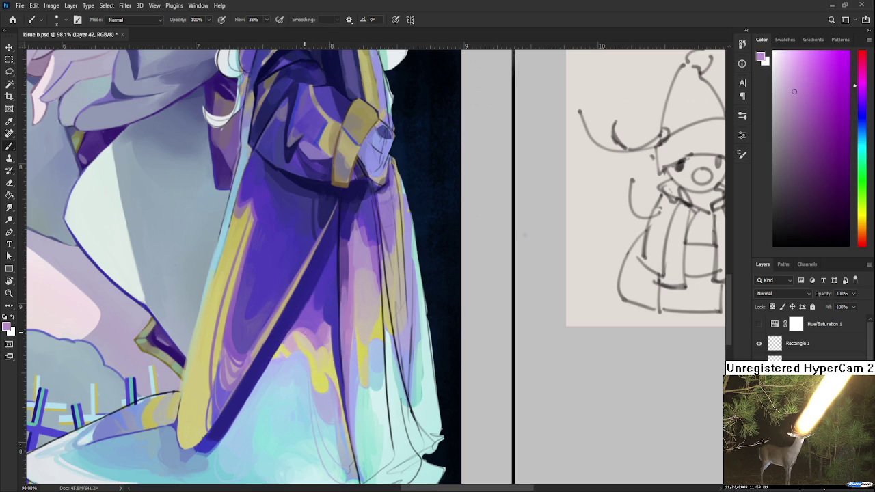
alt+click(303, 336)
alt+click(316, 357)
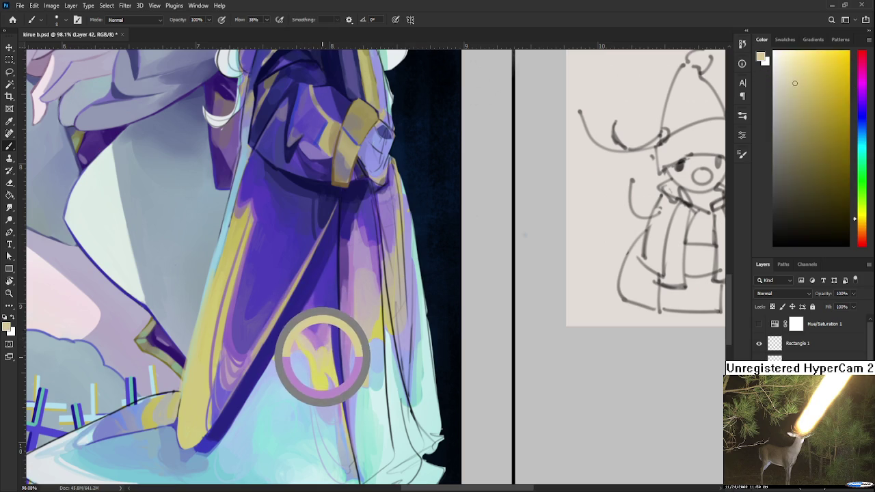
Paint purple-lavender and yellow strokes along the folds just above the hem.
alt+click(322, 334)
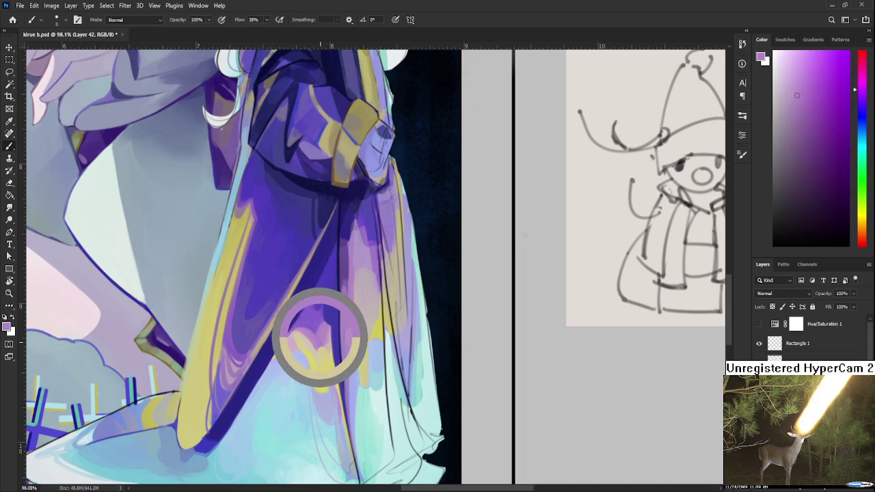
alt+click(323, 336)
drag(324, 335, 326, 327)
alt+click(319, 340)
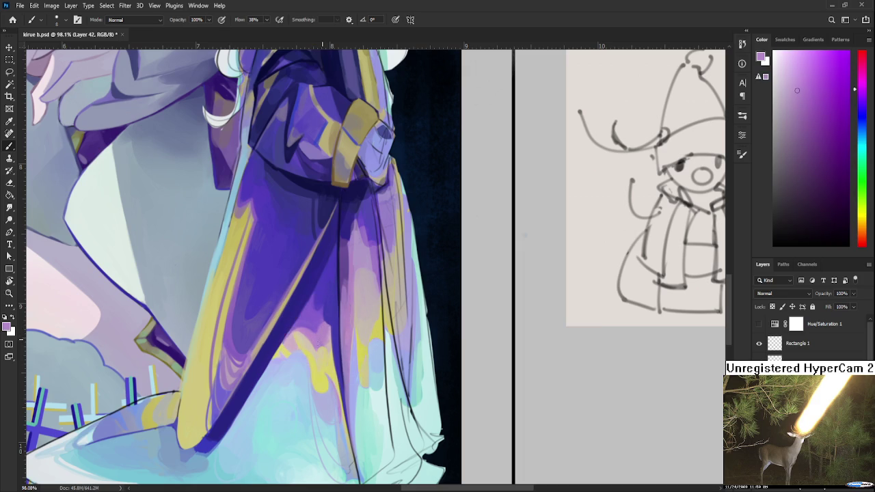
alt+click(315, 338)
alt+click(315, 338)
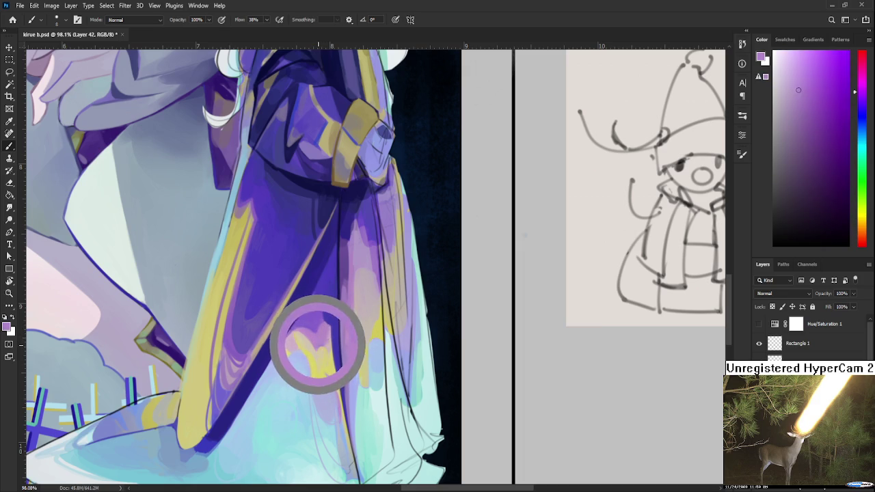
alt+click(323, 354)
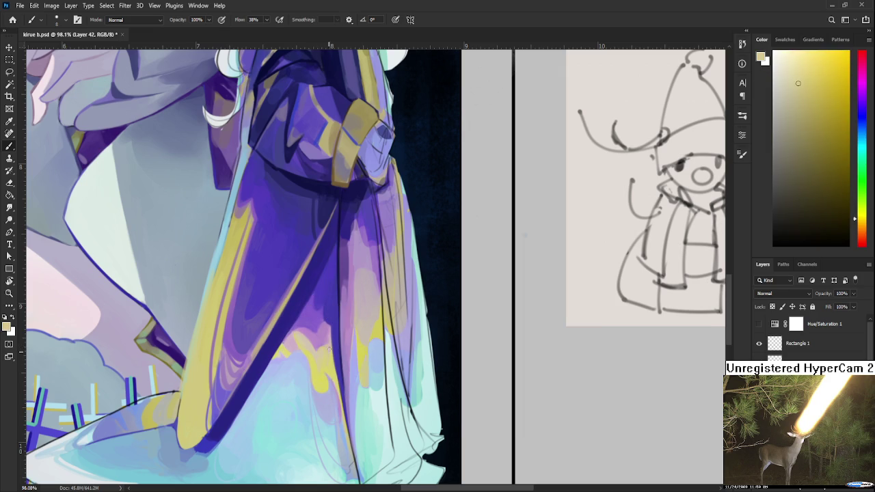
alt+click(323, 342)
alt+click(321, 349)
Add yellow and orange accents where the purple robe meets the mint hem.
alt+click(309, 348)
alt+click(309, 347)
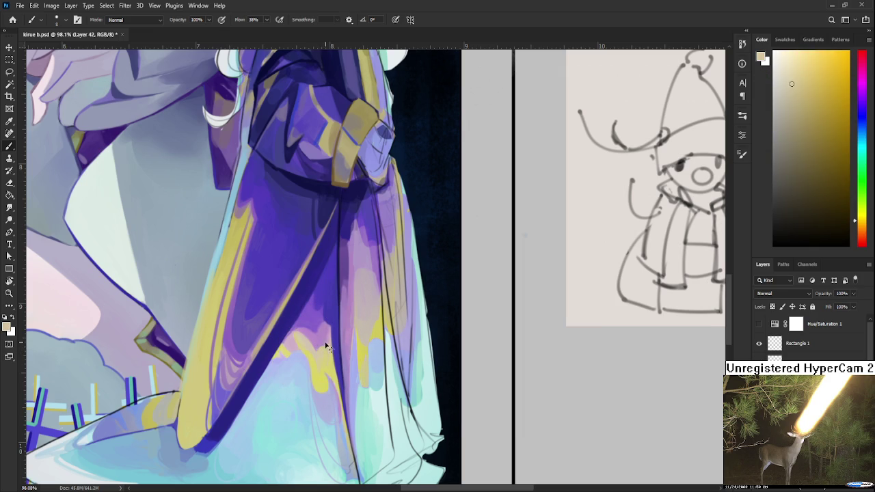
alt+click(321, 357)
alt+click(323, 354)
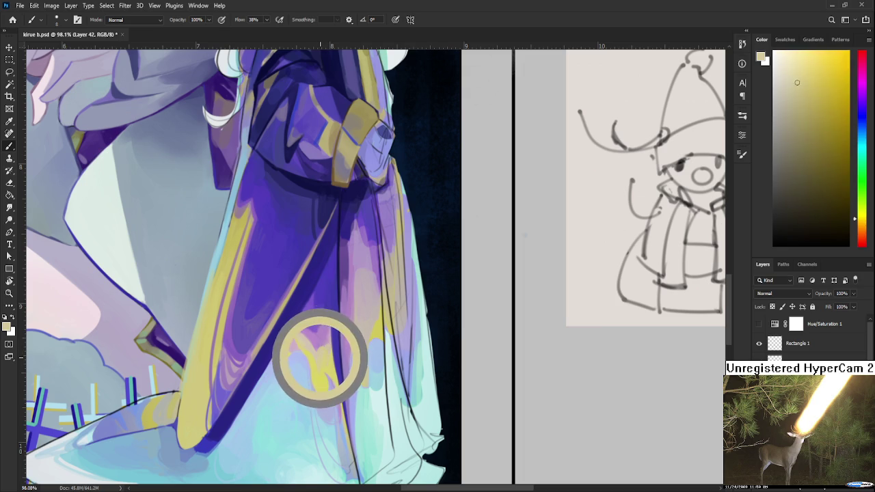
alt+click(325, 351)
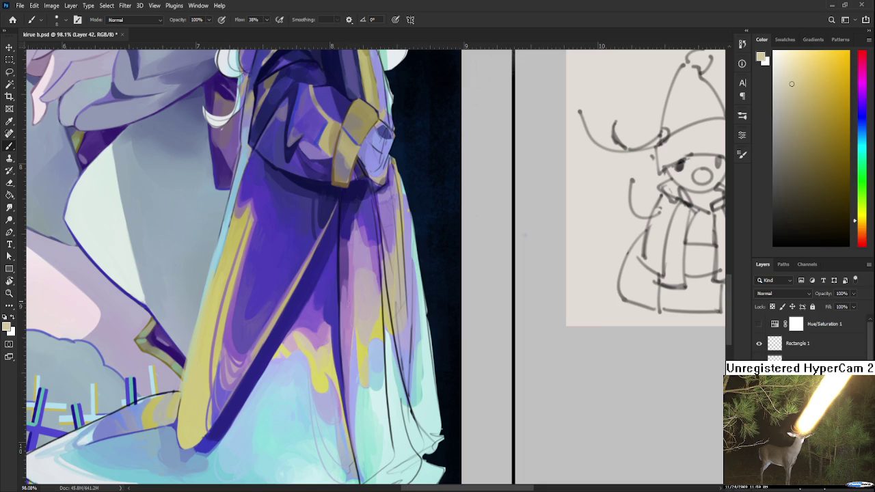
alt+click(331, 346)
drag(331, 345, 322, 358)
alt+click(327, 353)
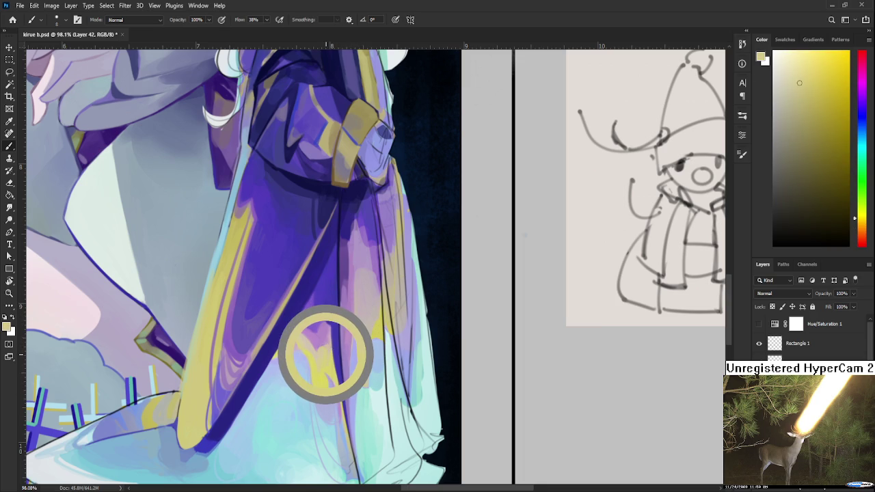
alt+click(323, 361)
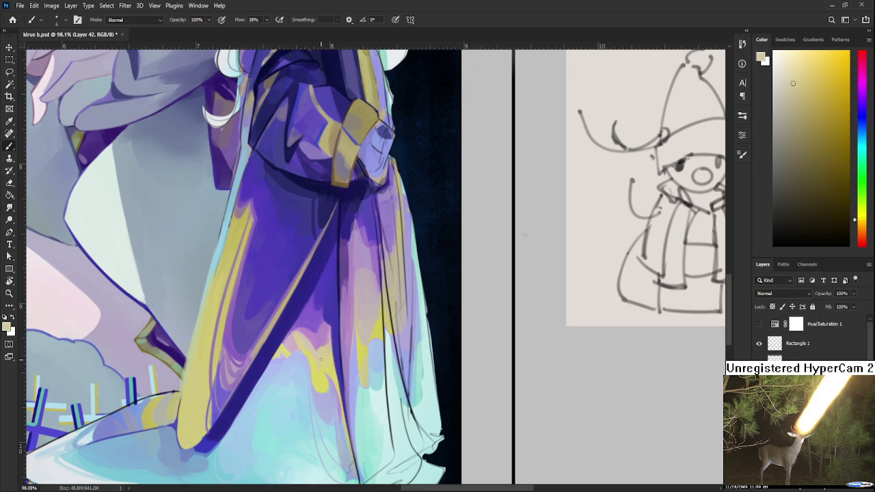
Touch up the fold boundary with a brighter yellow and resampled robe tones.
alt+click(326, 373)
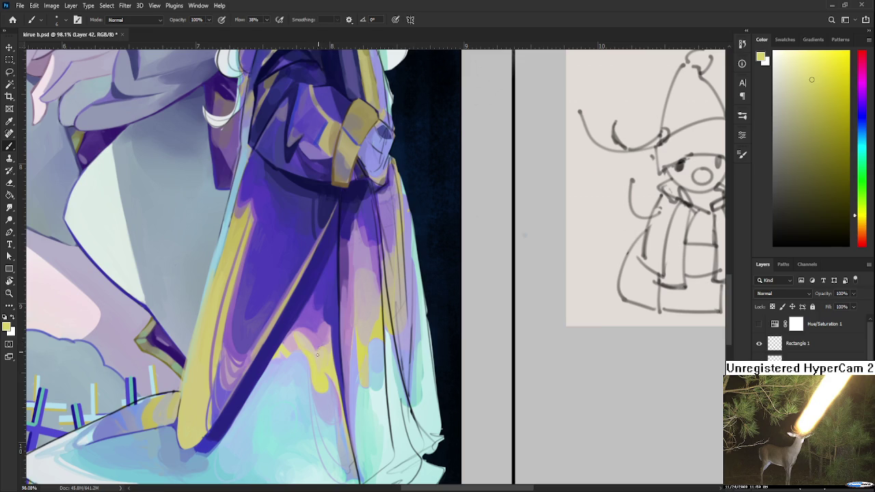
mouse_move(318, 347)
mouse_down()
mouse_move(307, 322)
mouse_move(344, 299)
mouse_move(328, 321)
mouse_up()
alt+click(294, 327)
alt+click(329, 318)
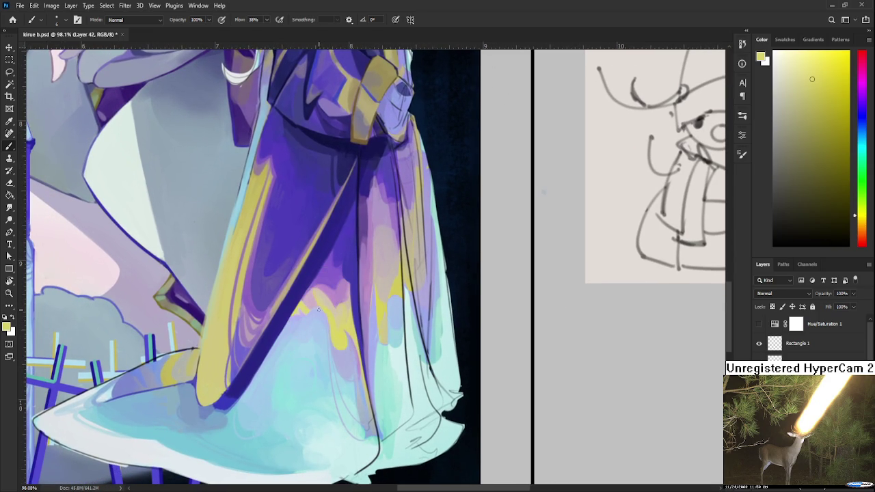
Blend freshly sampled lavender tones over the robe folds above the hem.
alt+click(321, 308)
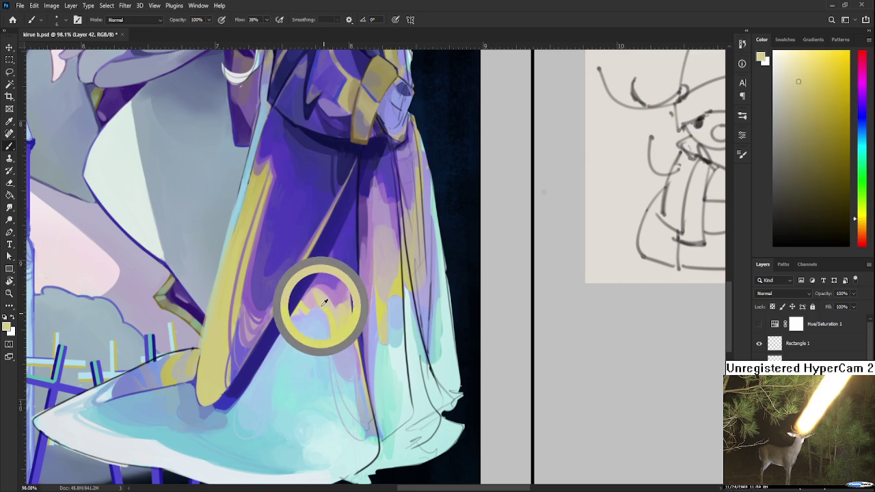
drag(320, 305, 325, 326)
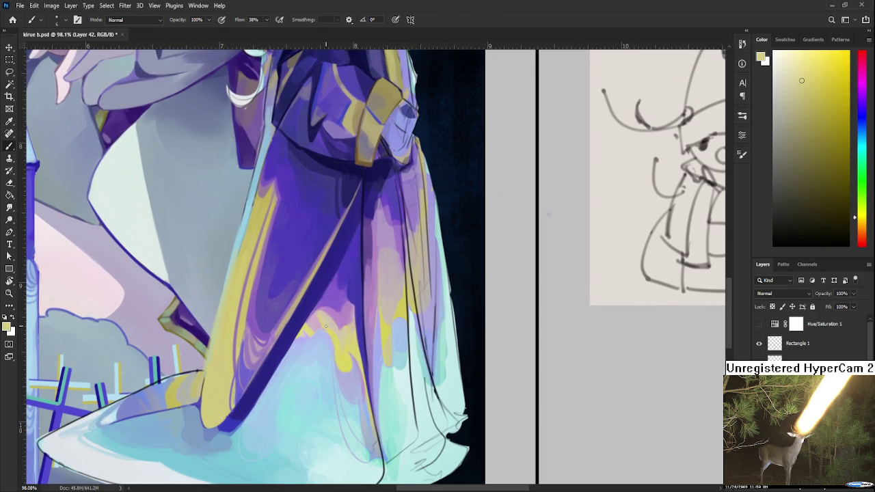
mouse_move(334, 318)
alt+mouse_down()
mouse_move(335, 329)
mouse_move(319, 315)
alt+mouse_up()
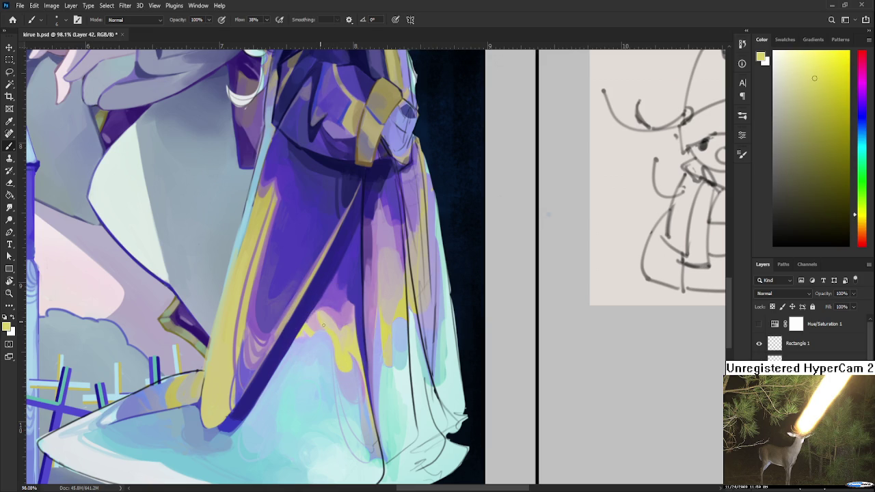
alt+click(329, 327)
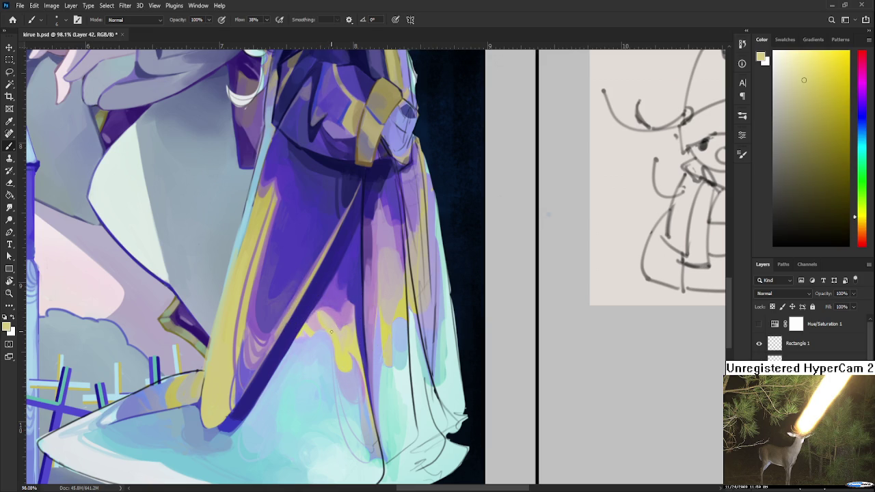
alt+click(321, 321)
Brush pink, darker blue-purple and lighter purple over the yellow streaks.
alt+click(323, 316)
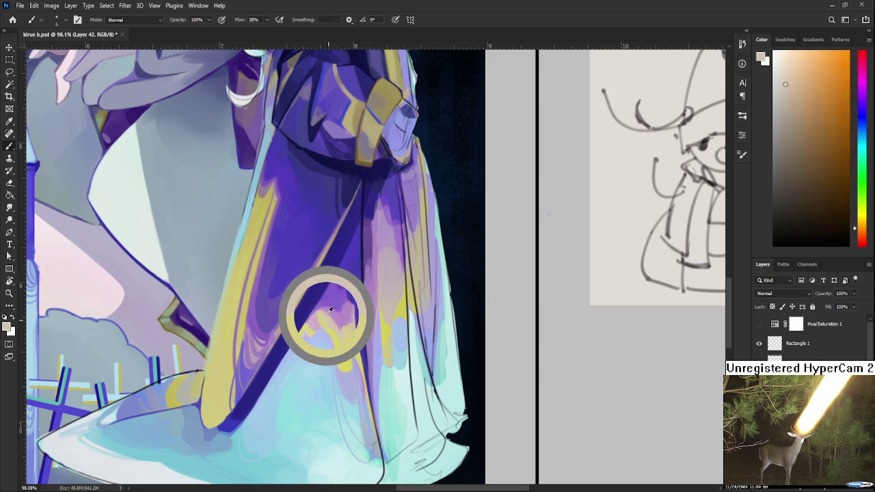
alt+click(319, 309)
mouse_move(319, 310)
mouse_down()
mouse_move(325, 299)
mouse_move(320, 309)
mouse_up()
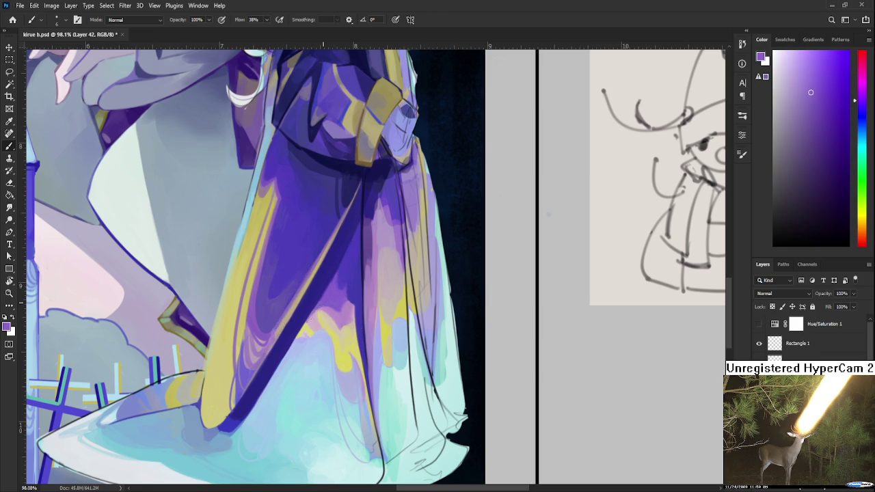
alt+click(323, 301)
alt+click(326, 298)
alt+click(321, 297)
alt+click(321, 295)
Blend pink and yellow strokes across the skirt transition.
drag(273, 314, 250, 321)
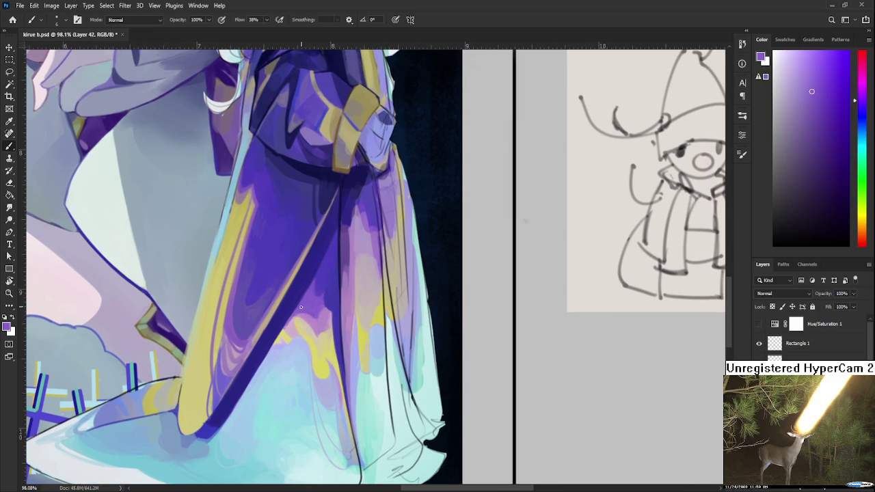
alt+click(295, 320)
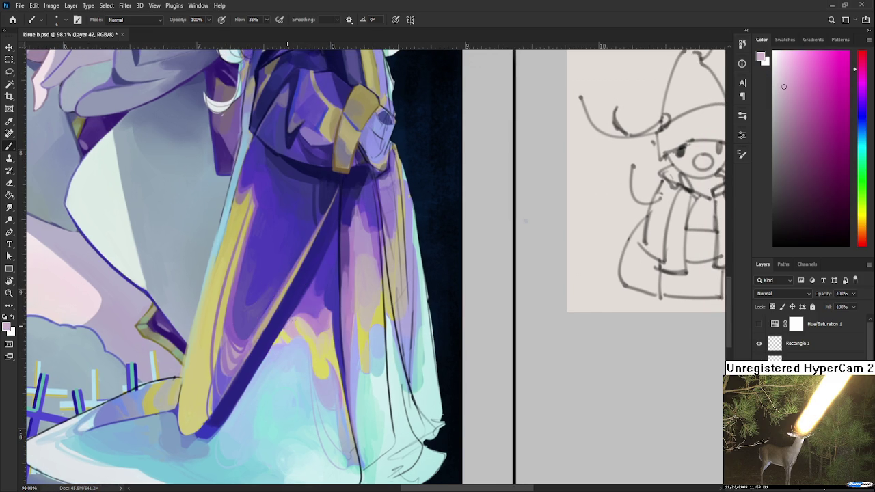
alt+click(298, 323)
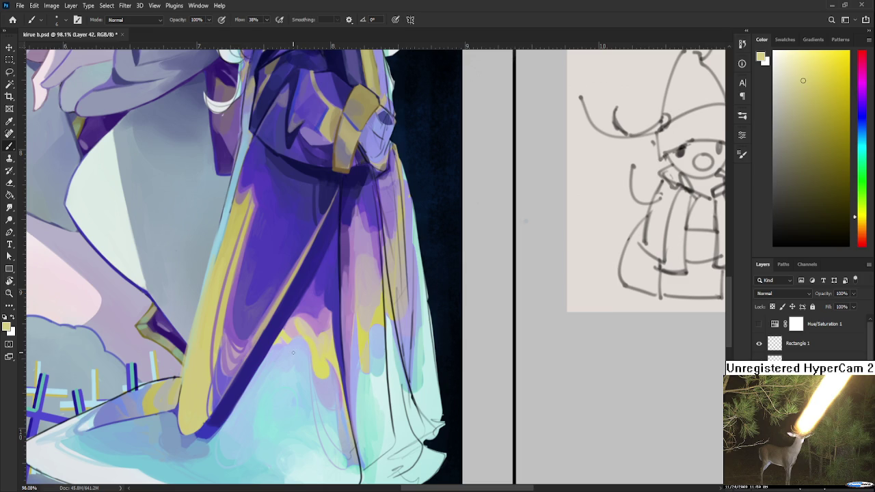
alt+click(302, 332)
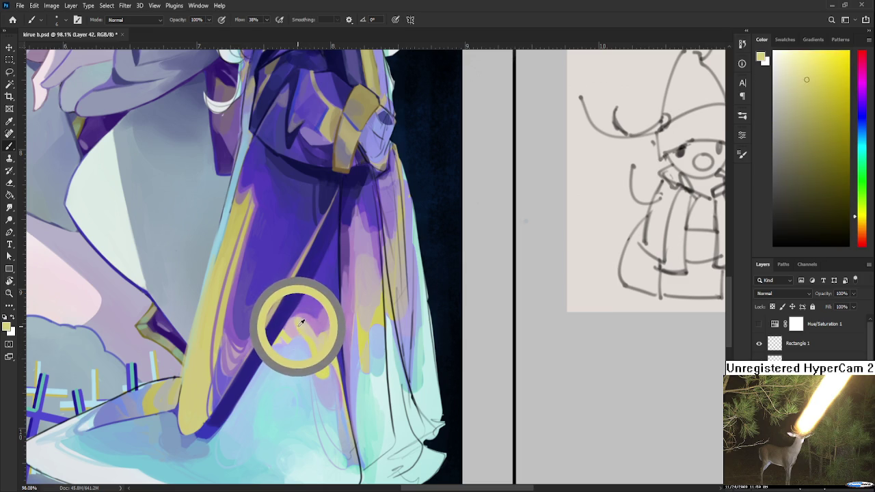
drag(304, 327, 295, 326)
alt+click(296, 331)
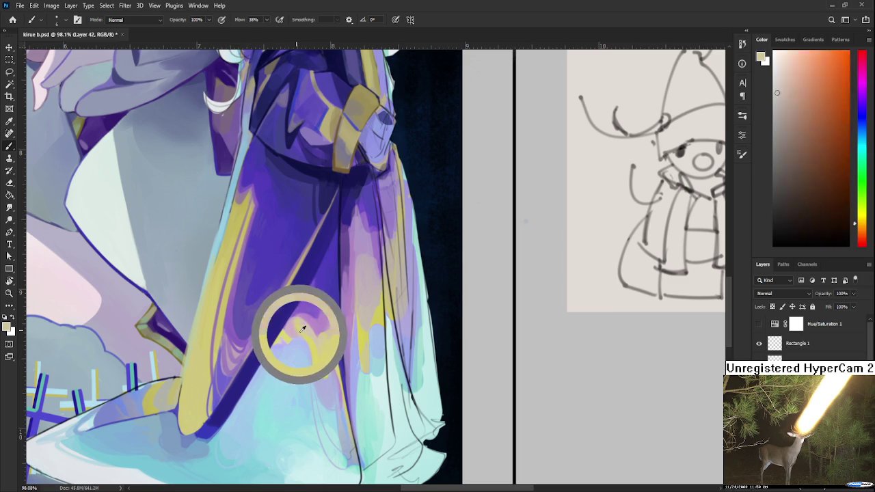
alt+click(300, 330)
alt+click(303, 331)
Paint pale pink-lavender and lavender over the yellow patches on the skirt.
alt+click(301, 330)
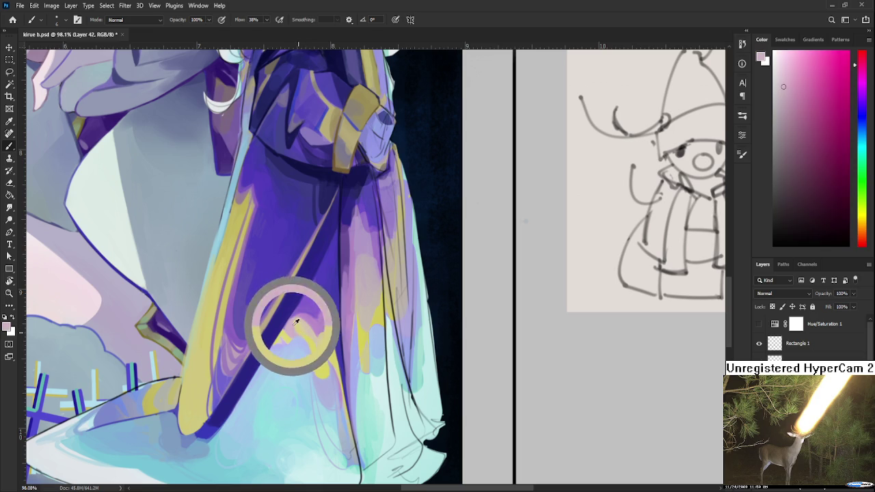
alt+click(299, 329)
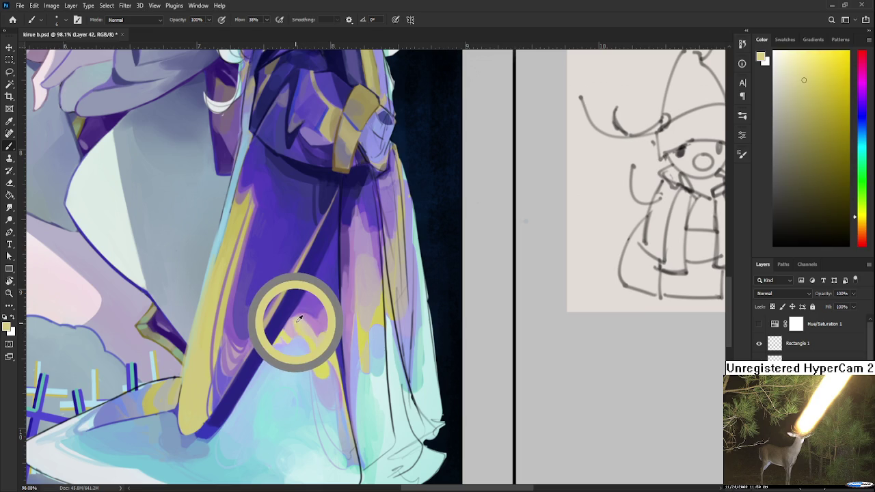
alt+click(304, 326)
alt+click(300, 325)
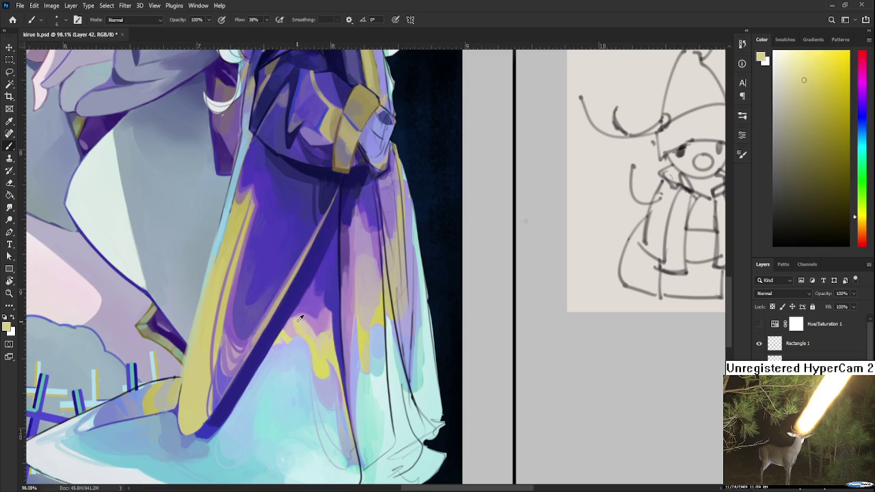
alt+click(295, 324)
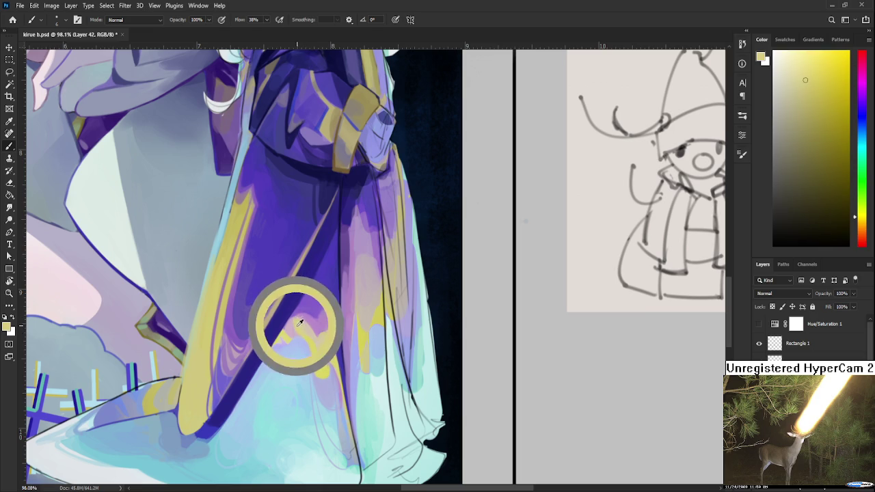
alt+click(296, 326)
drag(315, 338, 292, 336)
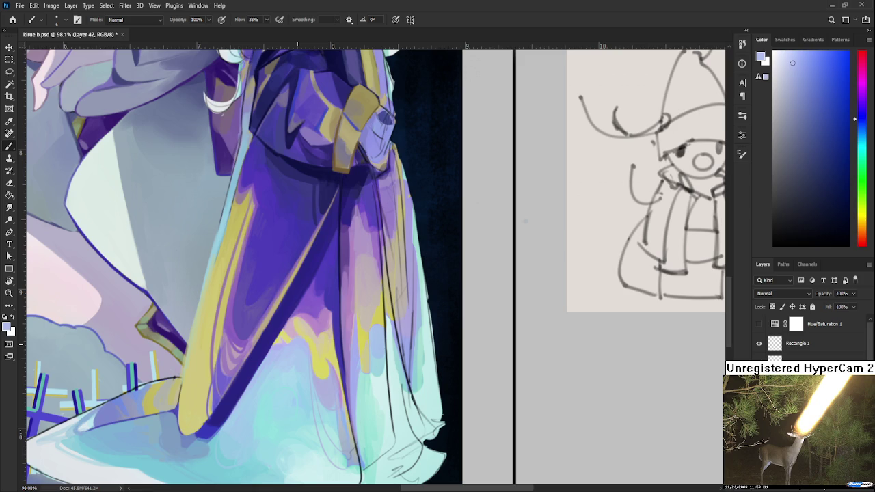
Paint light lavender-blue near the hem and enlarge the brush to size 20.
alt+click(326, 359)
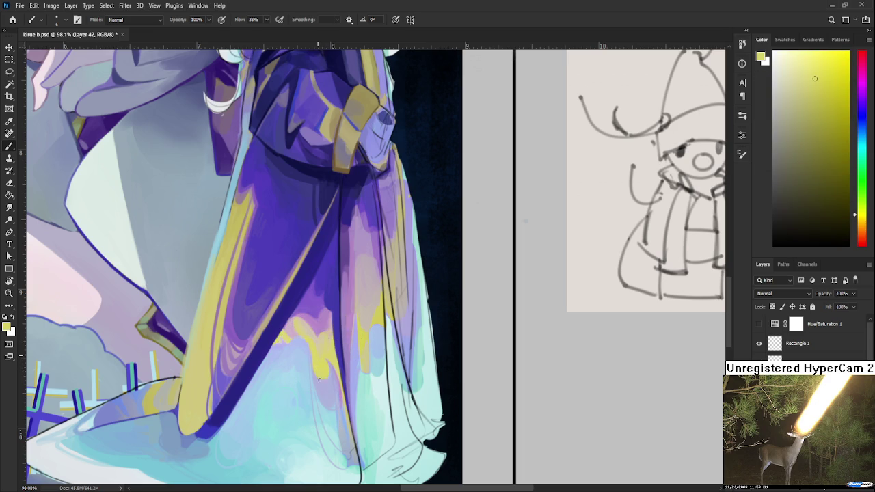
drag(322, 370, 309, 342)
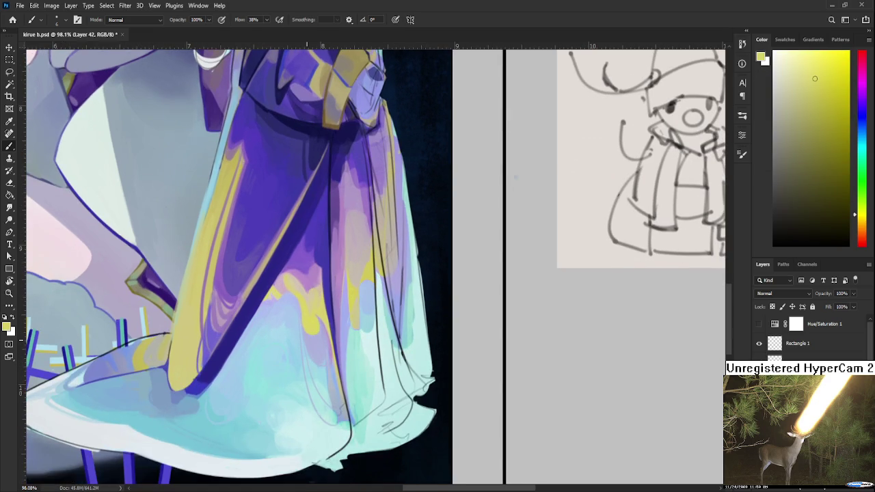
scroll(344, 374, down, 2)
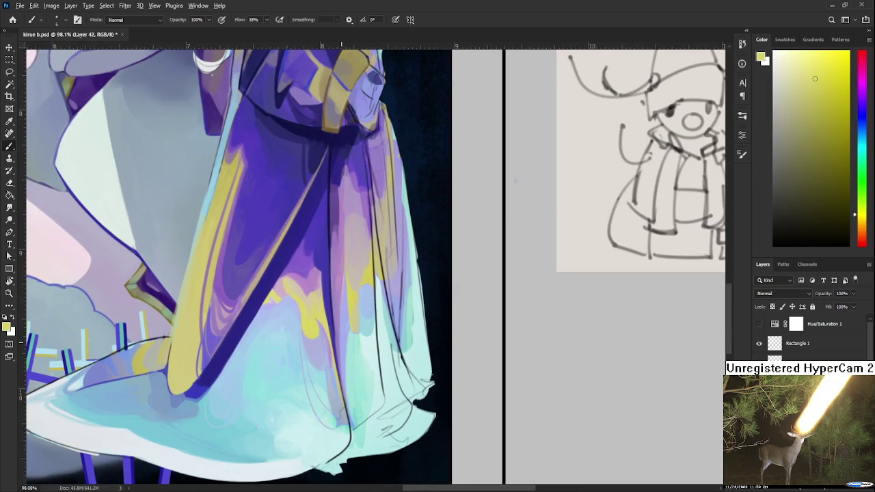
alt+click(320, 346)
key(bracketright)
key(bracketright)
key(bracketright)
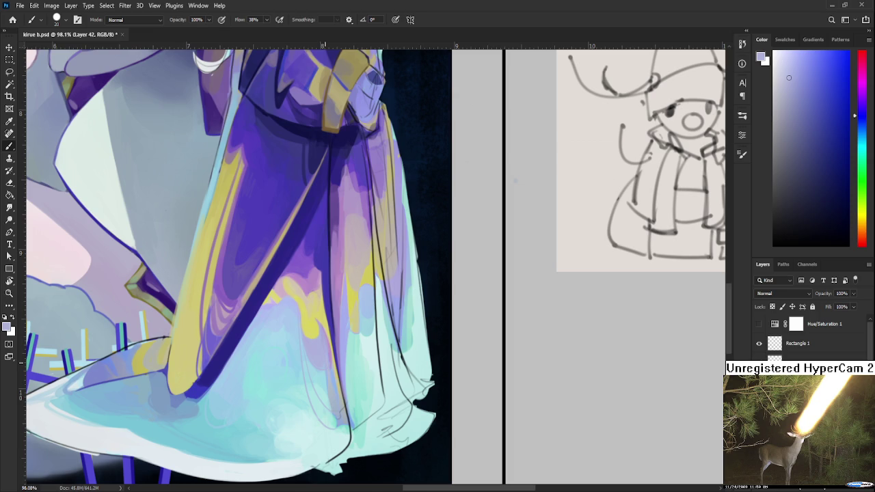
Paint skirt colours along the fold with the brush reduced to size 15.
scroll(332, 380, up, 1)
alt+click(323, 372)
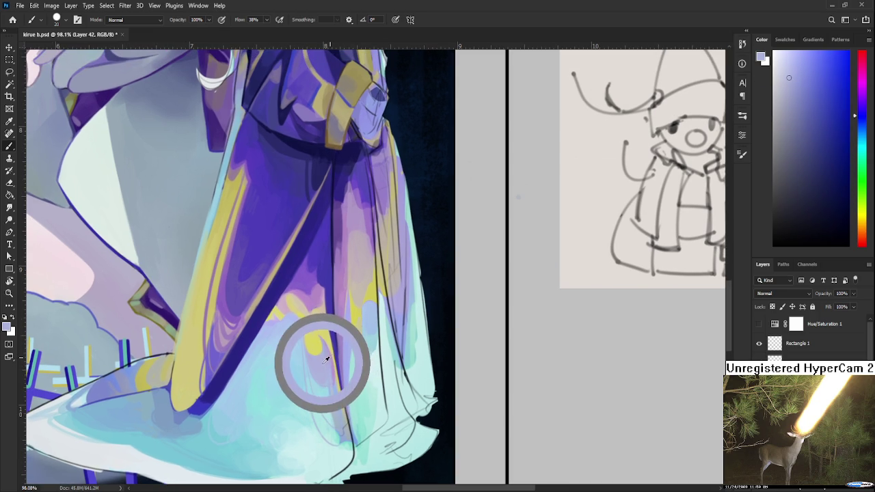
drag(331, 363, 325, 357)
key(bracketleft)
key(bracketleft)
key(bracketleft)
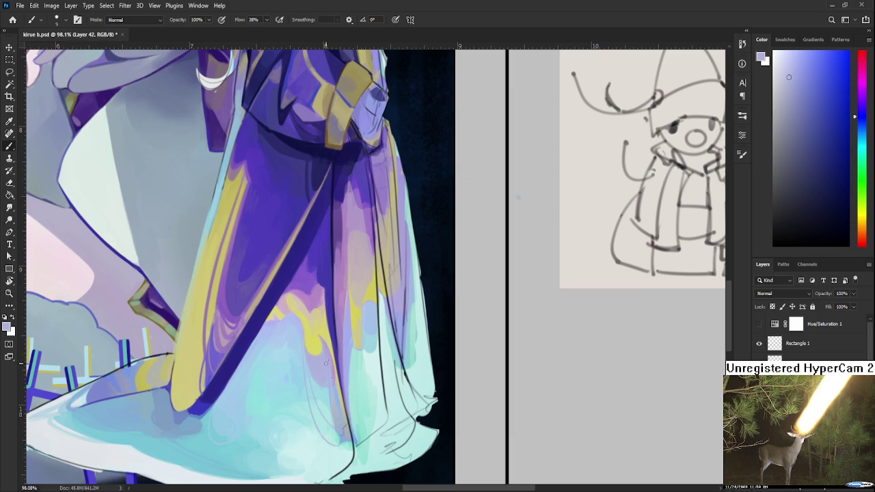
alt+click(333, 368)
alt+click(329, 370)
Shade lavender-blue and pink up the skirt around the dark fold line, then zoom out.
alt+click(335, 379)
alt+click(332, 379)
alt+click(330, 380)
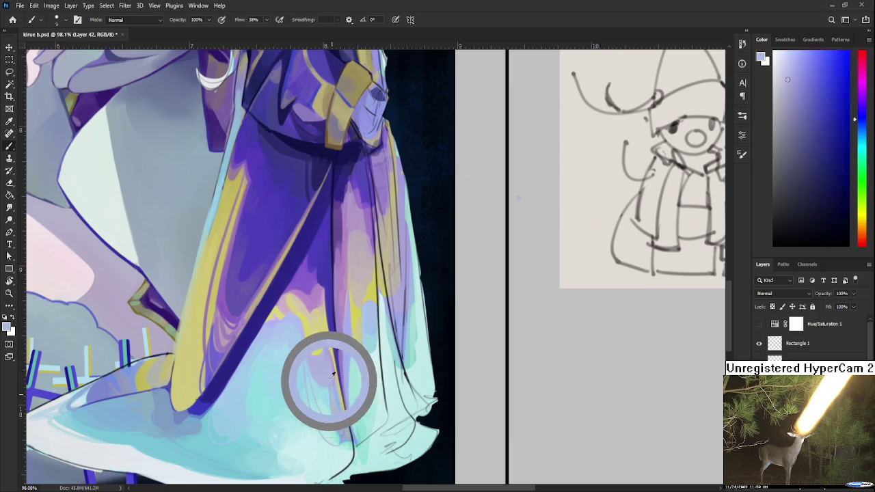
alt+click(335, 413)
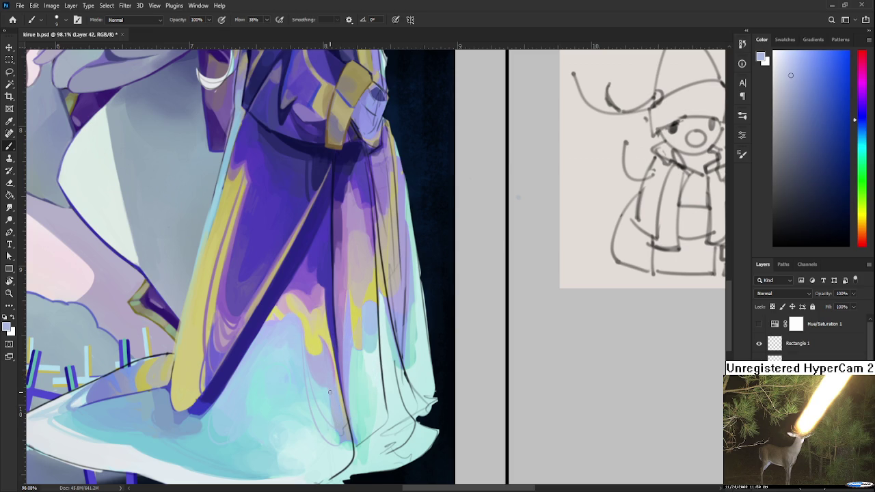
alt+drag(330, 387, 318, 317)
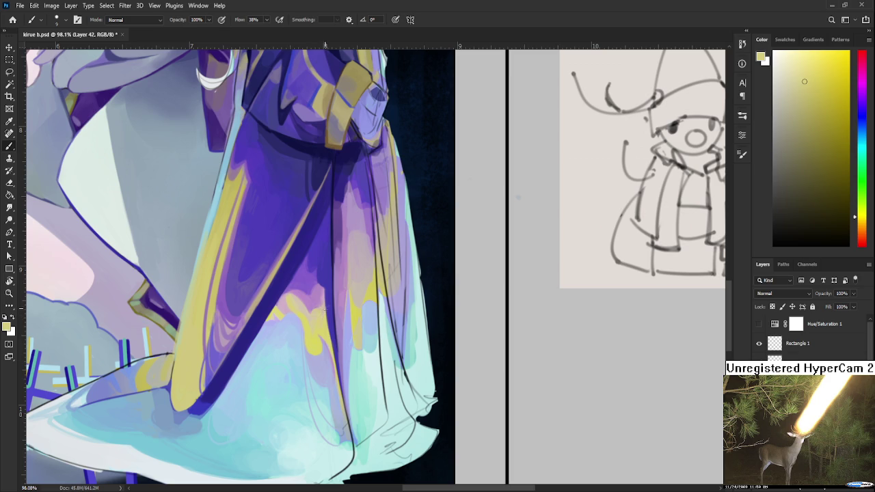
drag(301, 322, 332, 335)
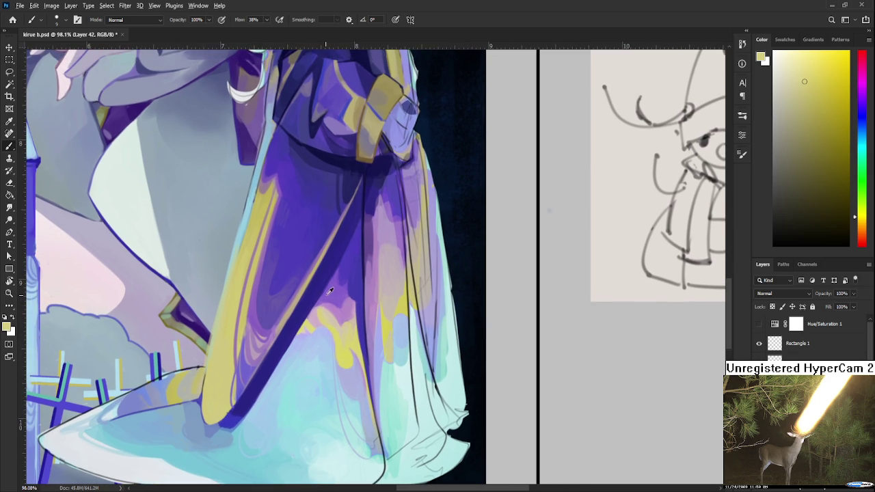
alt+click(322, 303)
drag(321, 303, 310, 315)
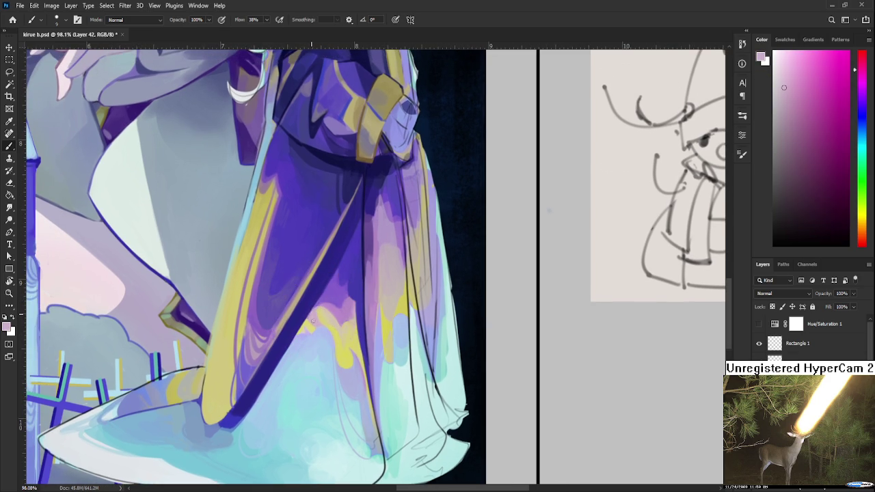
scroll(314, 303, down, 5)
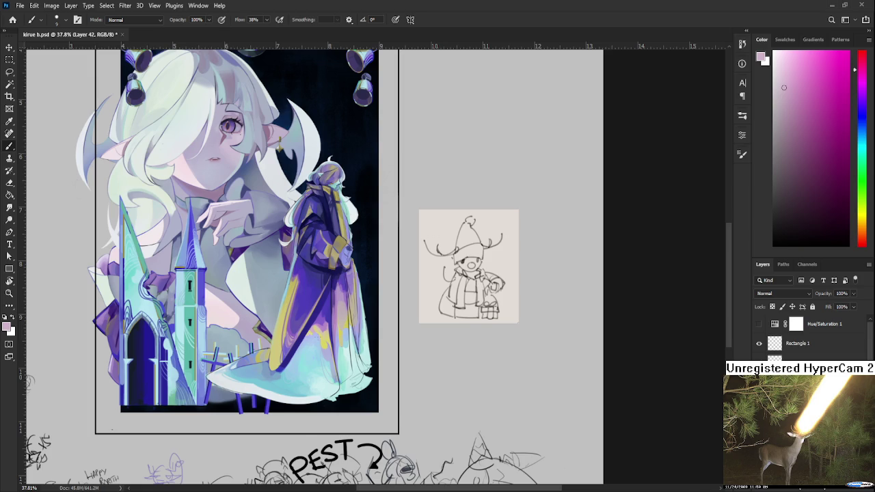
Zoom in on the hem and blend light cyan and pale blue-grey over the lower folds.
scroll(351, 383, up, 5)
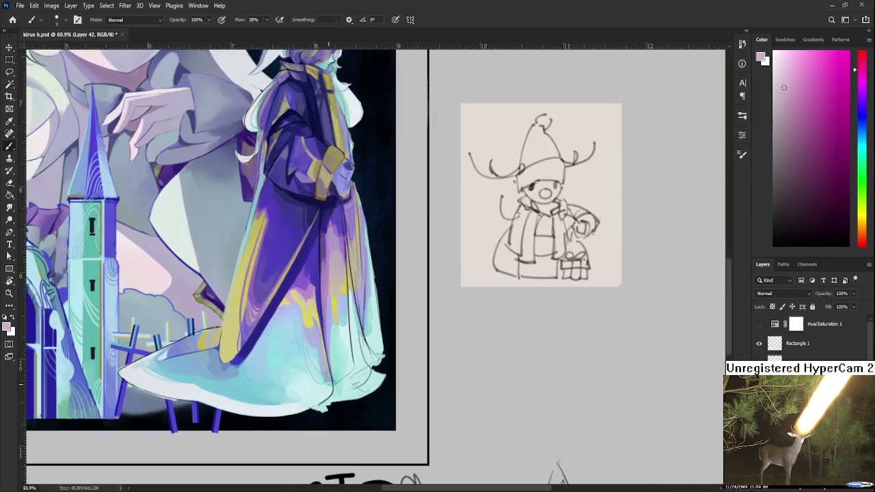
scroll(322, 386, up, 2)
scroll(318, 389, up, 2)
scroll(315, 390, up, 2)
alt+click(311, 391)
alt+click(320, 364)
alt+click(328, 356)
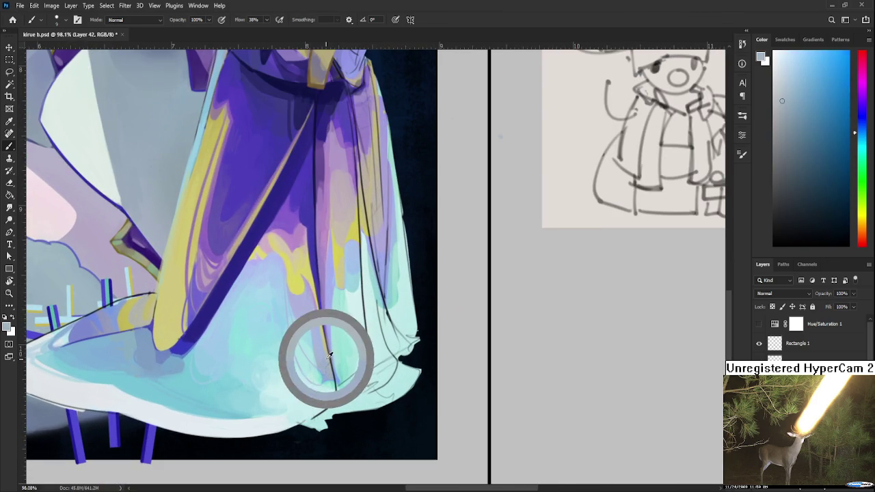
alt+click(325, 374)
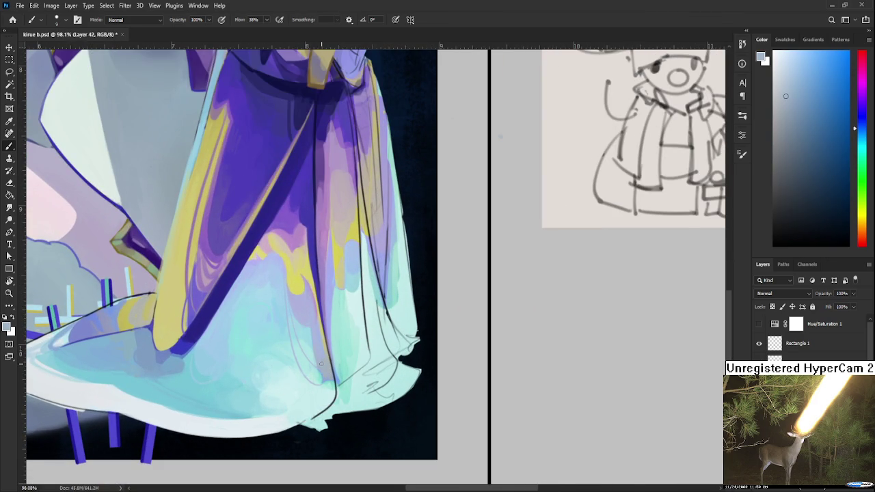
Sweep cyan across the dress, zooming in and out to check the blend.
scroll(321, 364, down, 2)
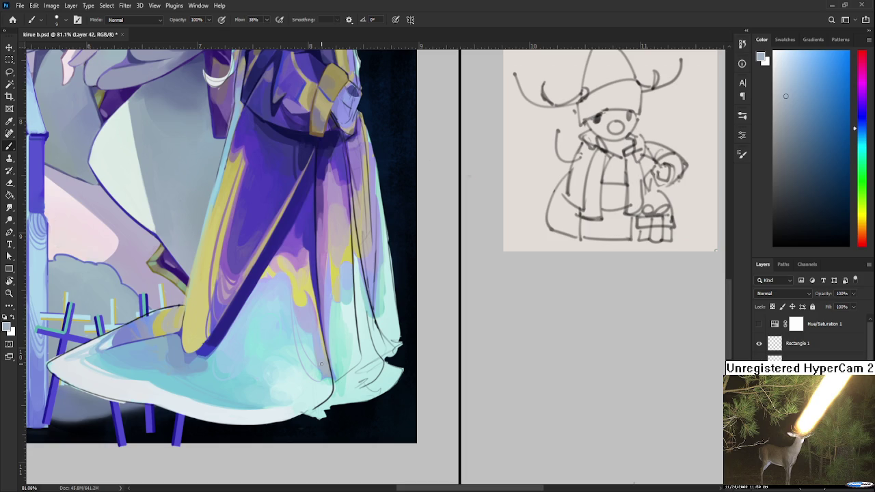
scroll(320, 363, down, 2)
scroll(301, 369, up, 1)
scroll(287, 371, up, 1)
mouse_move(278, 372)
mouse_down()
mouse_move(317, 354)
mouse_move(312, 361)
mouse_up()
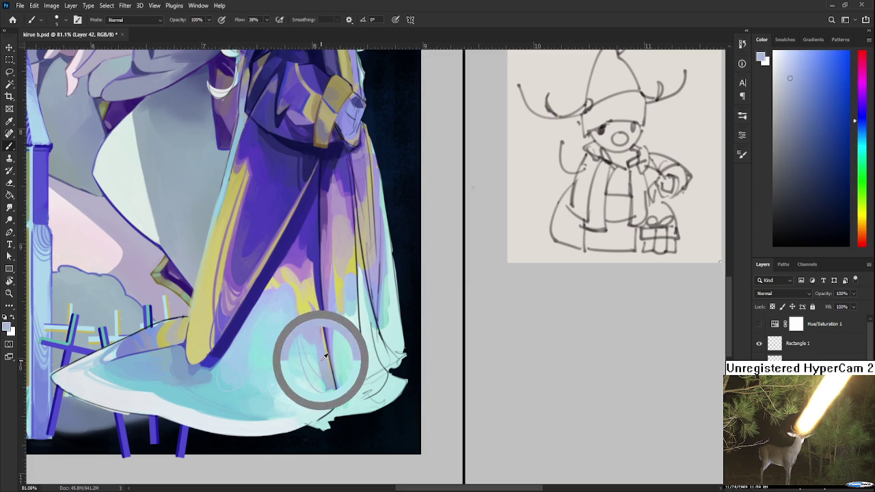
scroll(285, 351, down, 1)
scroll(278, 320, up, 1)
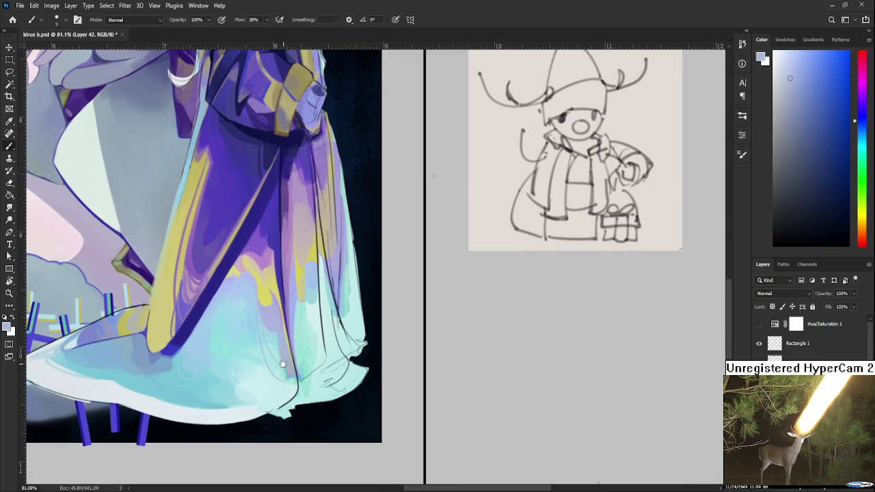
scroll(284, 328, down, 1)
scroll(294, 345, up, 1)
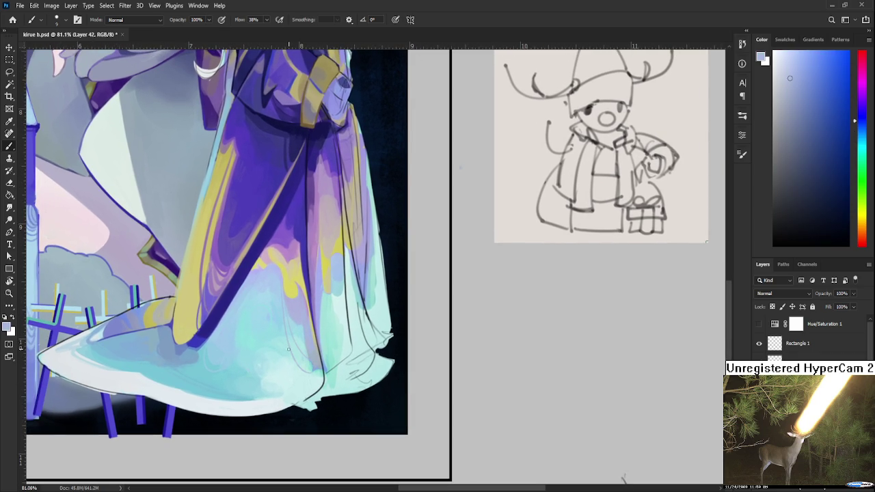
Soften the folds around the dark fold line with several blues, darker near the hem.
alt+click(316, 352)
drag(315, 351, 312, 353)
alt+click(307, 335)
alt+click(304, 323)
alt+click(310, 326)
alt+click(314, 348)
mouse_move(313, 349)
mouse_down()
mouse_move(311, 338)
mouse_move(309, 359)
mouse_up()
alt+click(308, 342)
alt+click(314, 362)
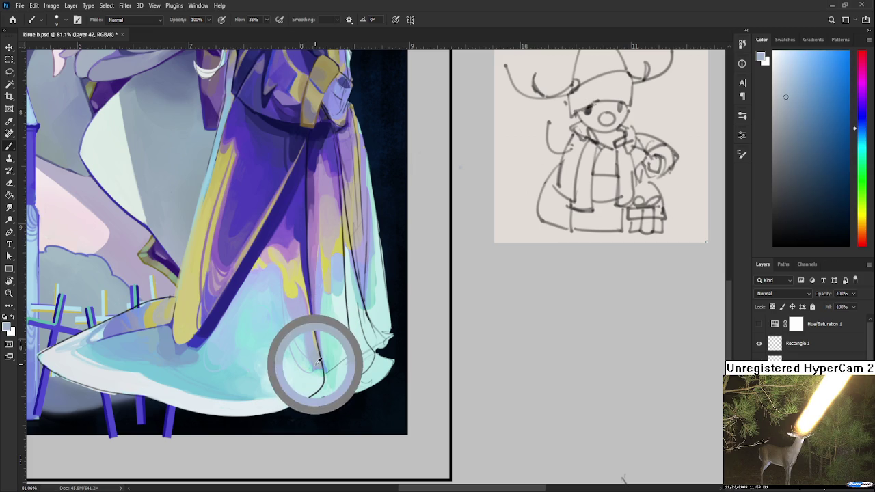
alt+click(318, 365)
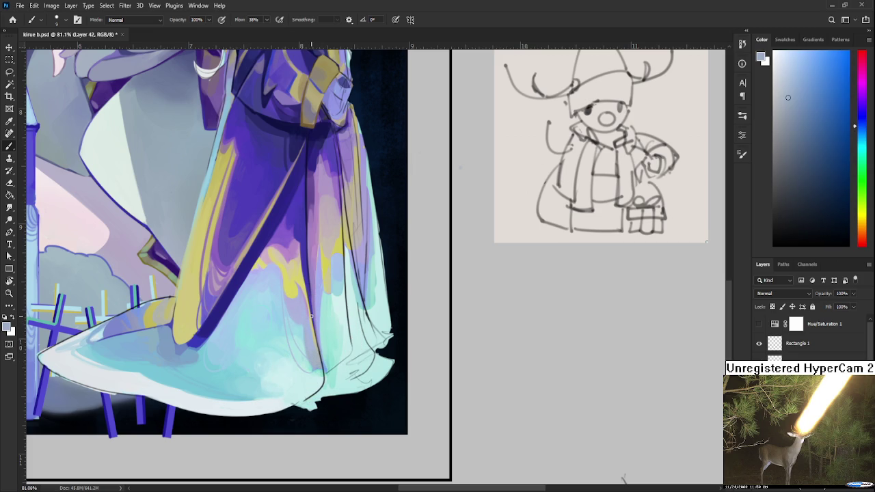
scroll(311, 317, down, 2)
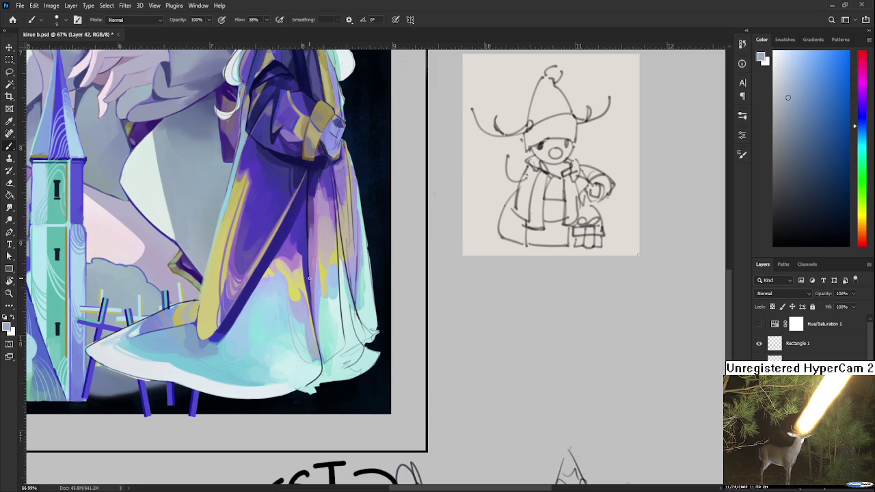
scroll(326, 346, up, 2)
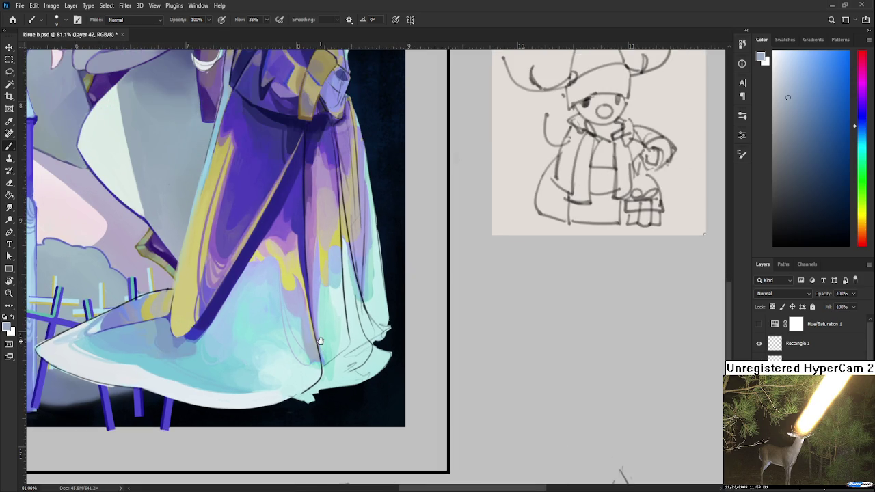
Bring the lower robe back into view and paint light cyan and pale hem tones.
drag(287, 316, 326, 321)
alt+drag(352, 371, 335, 363)
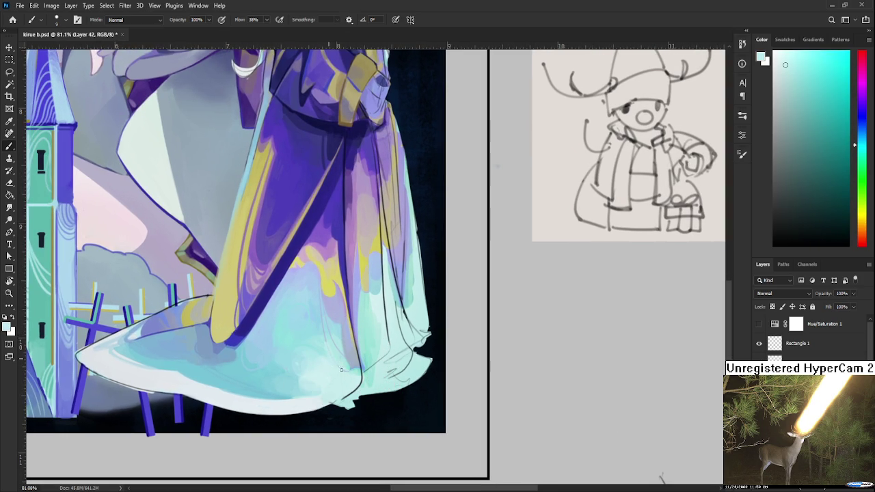
alt+click(332, 342)
alt+click(297, 376)
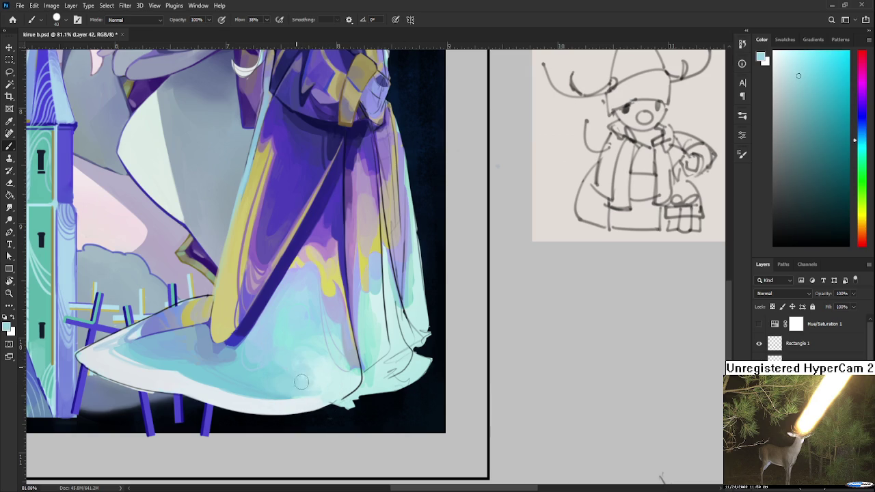
alt+click(323, 371)
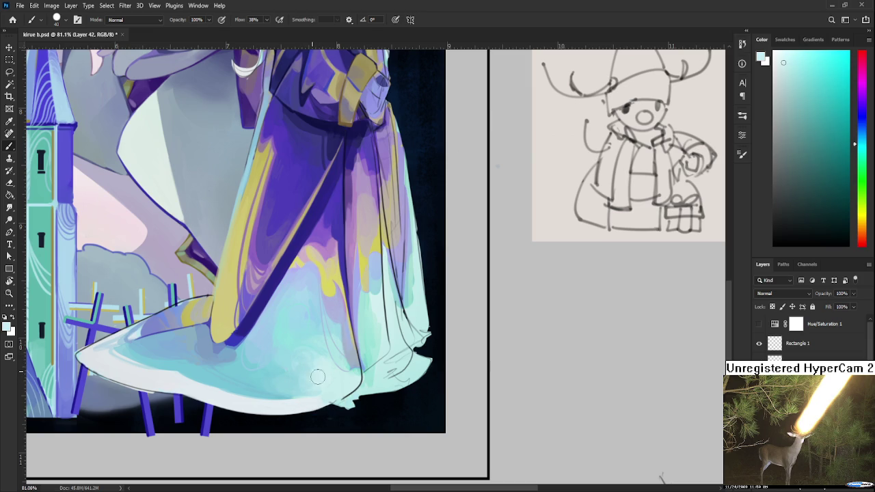
Blend near-white and pale cyan along the hem's curved bottom edge, then zoom out.
alt+click(319, 379)
alt+click(311, 399)
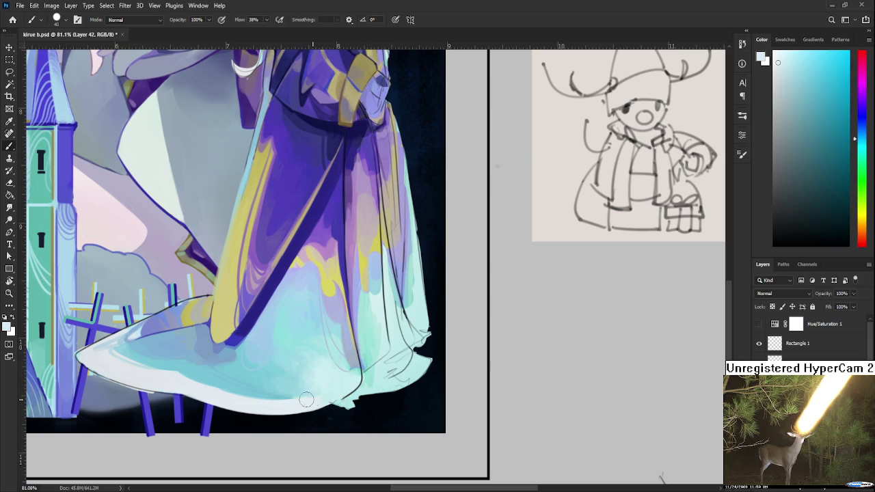
alt+click(294, 390)
alt+click(305, 401)
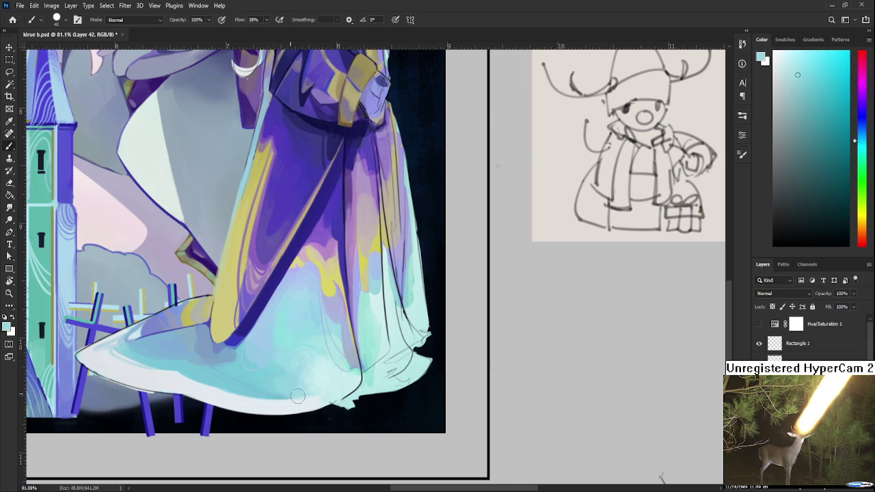
alt+click(302, 403)
alt+click(303, 403)
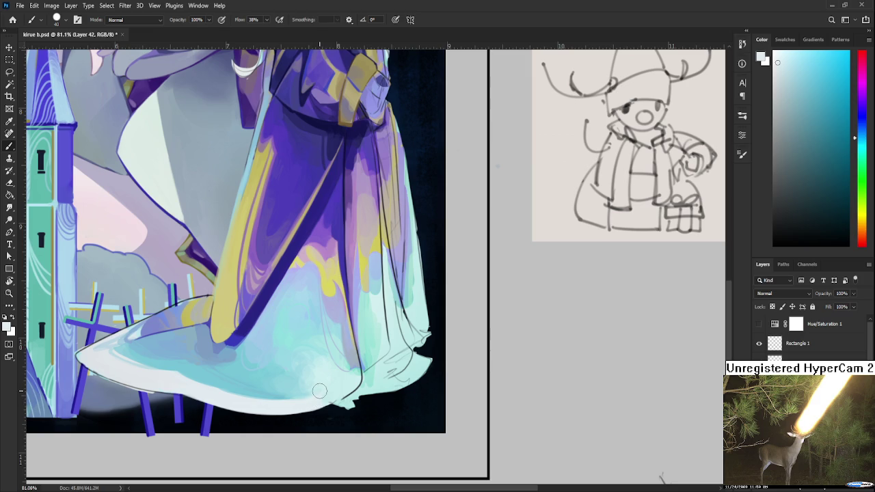
scroll(228, 365, down, 3)
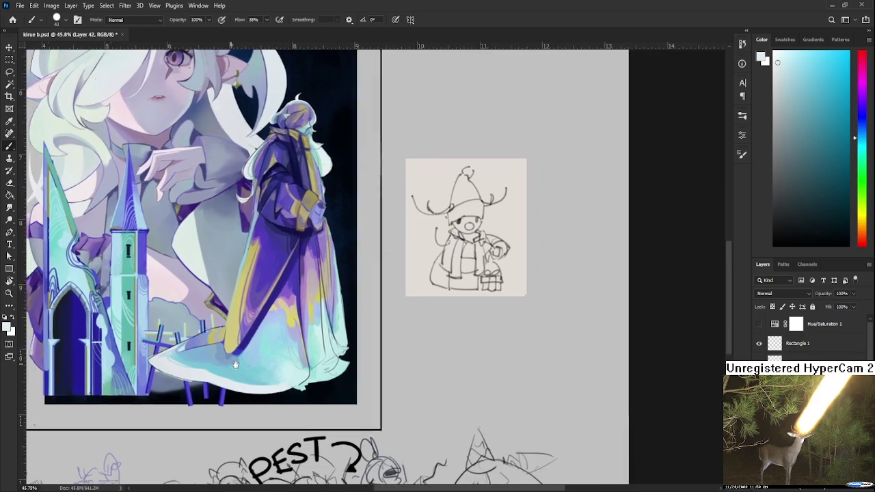
drag(229, 365, 313, 391)
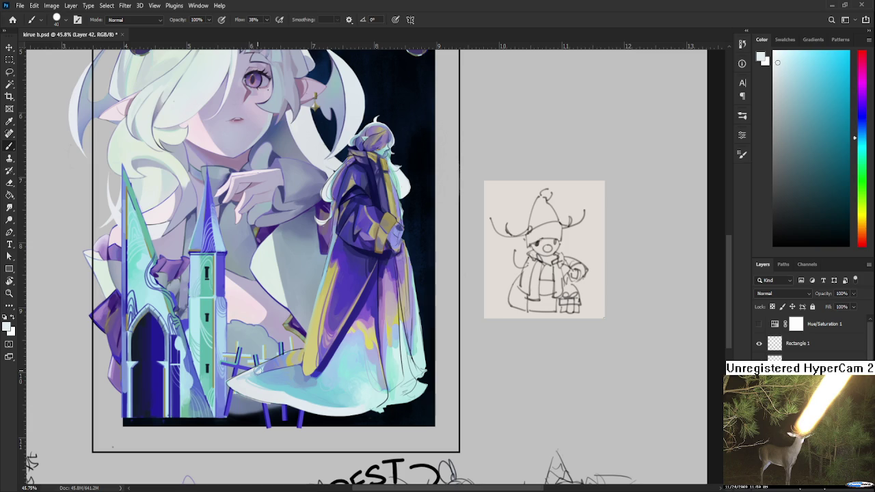
Sample light blue and light cyan tones from the hem and robe.
drag(300, 376, 229, 373)
alt+click(229, 373)
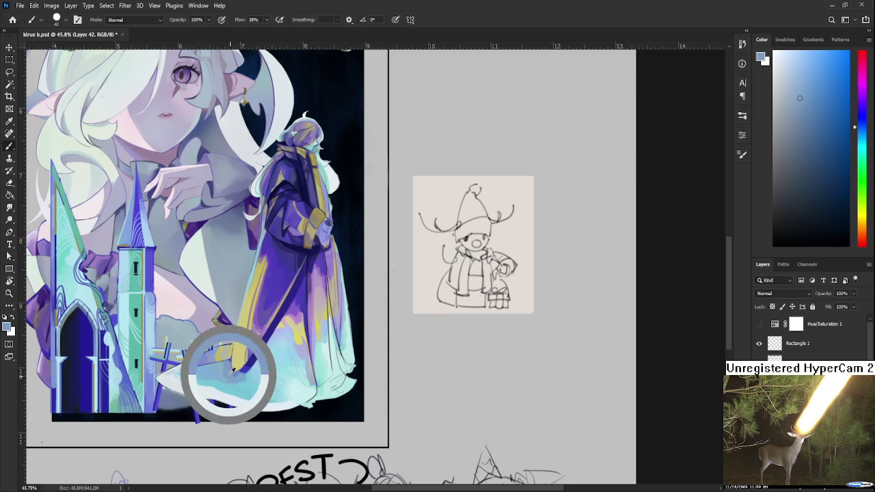
alt+click(223, 365)
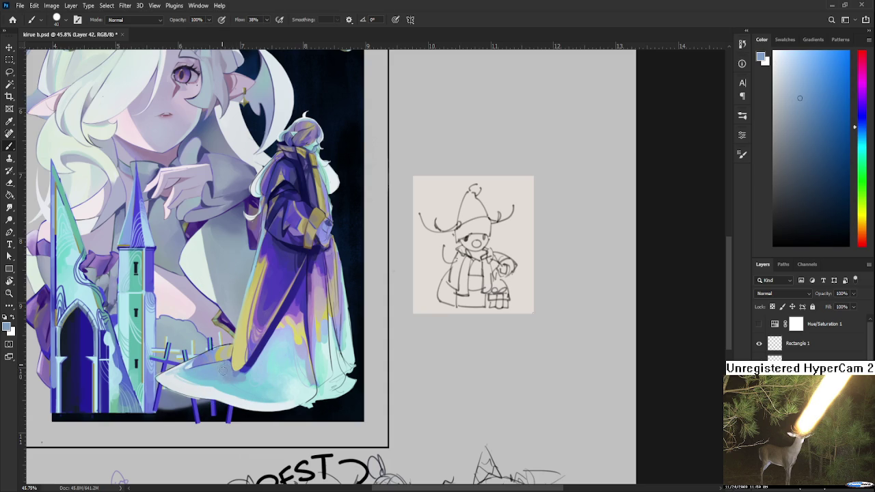
alt+click(217, 368)
alt+click(218, 368)
alt+click(222, 368)
alt+click(205, 362)
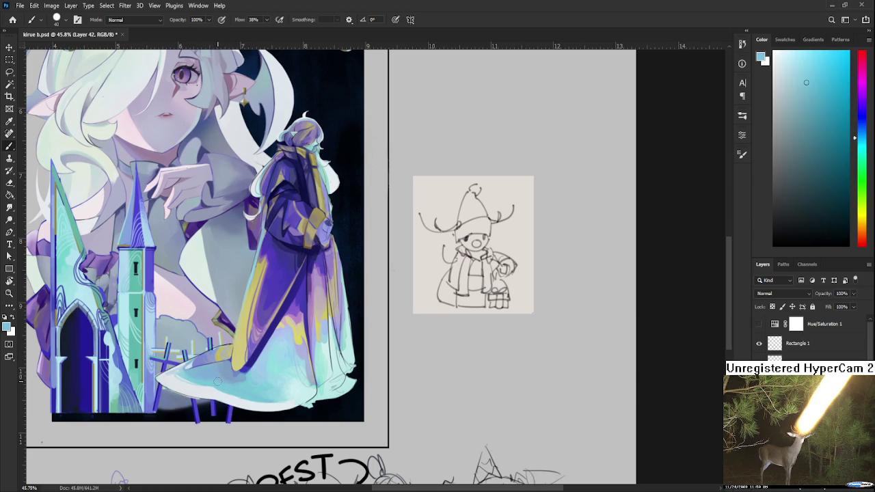
alt+click(226, 383)
Sample lighter cyan and blue tones from the lower robe folds for blending.
scroll(250, 401, down, 2)
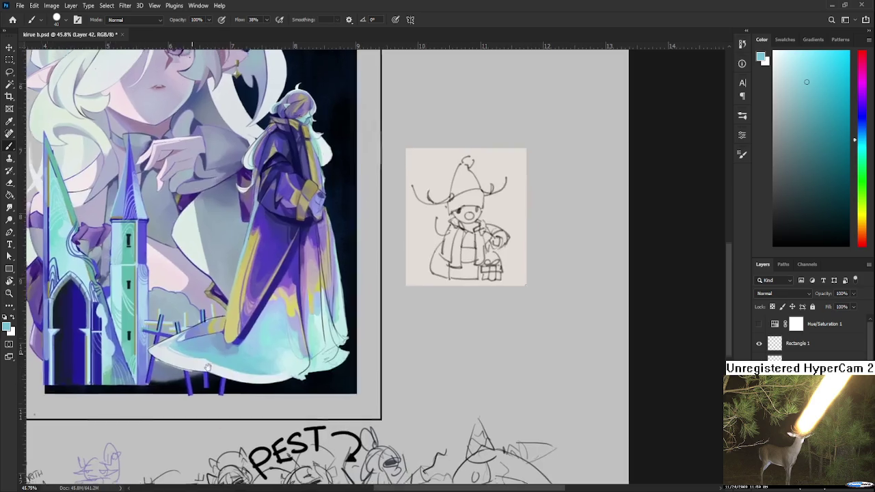
alt+click(238, 347)
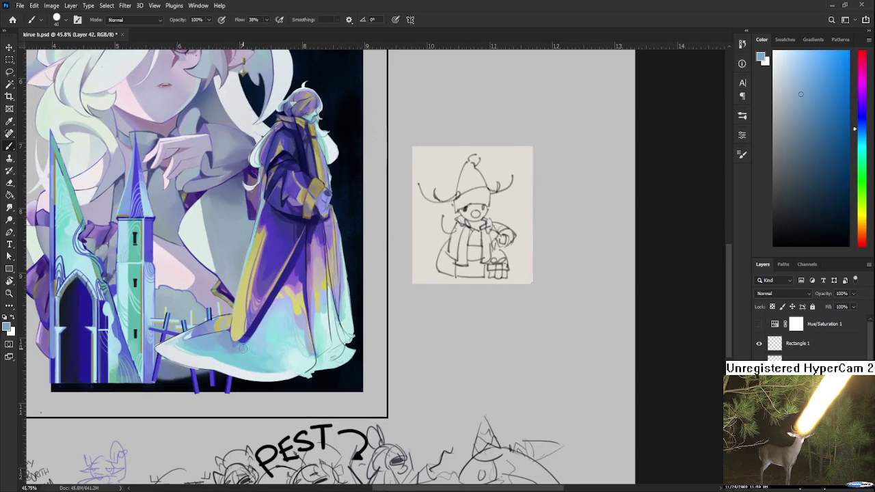
alt+click(245, 344)
alt+click(249, 349)
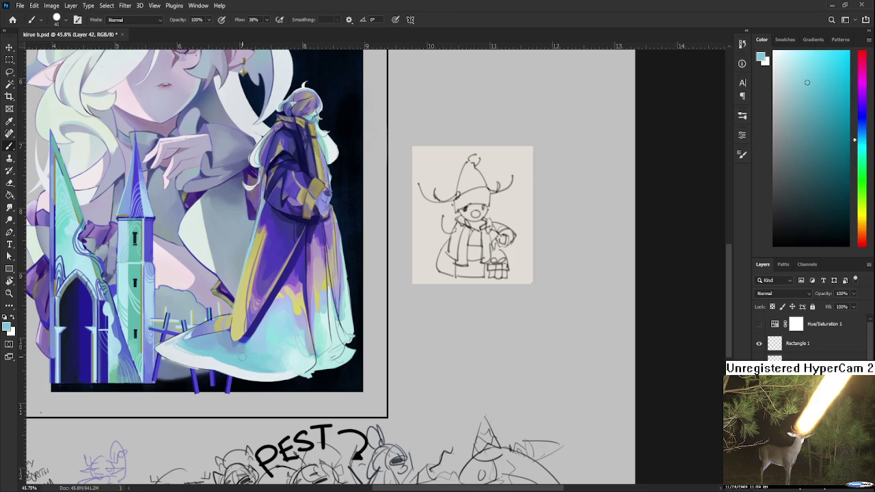
alt+click(238, 350)
alt+click(239, 351)
alt+click(236, 350)
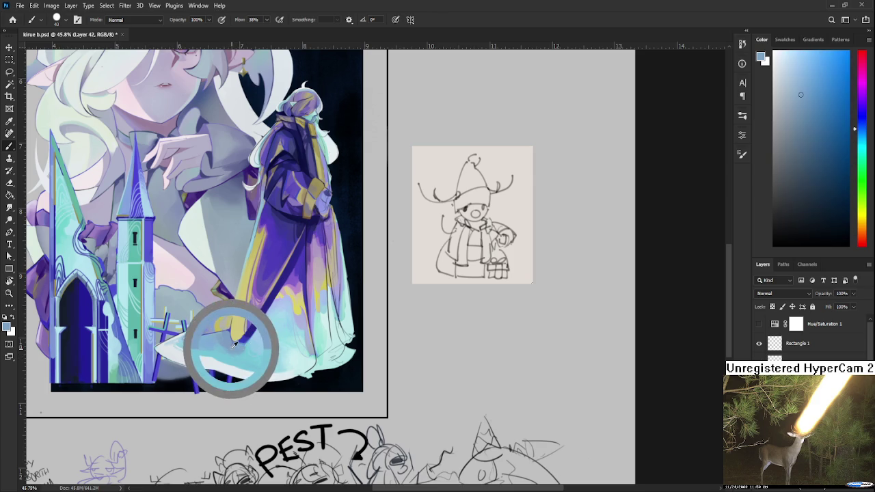
alt+click(246, 352)
alt+click(239, 351)
alt+click(245, 352)
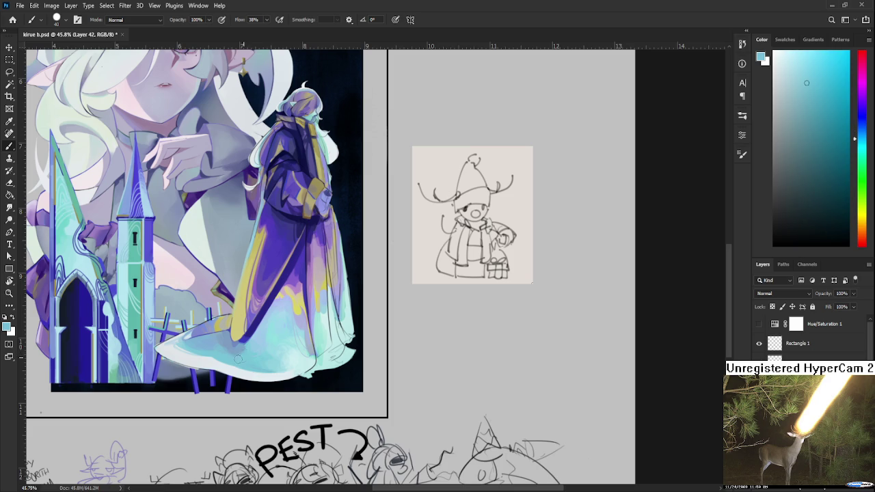
scroll(245, 353, up, 2)
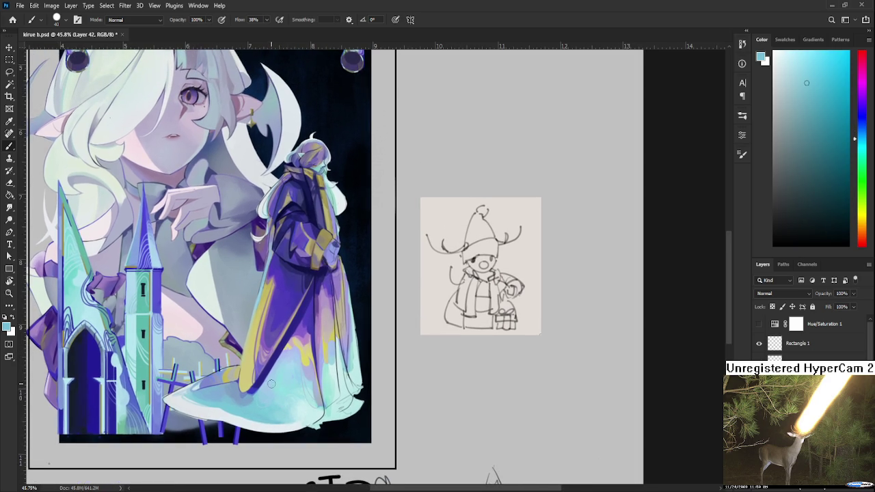
Pick muted blue and light lavender from the robe, brushing folds and resizing the brush to 25.
alt+click(245, 391)
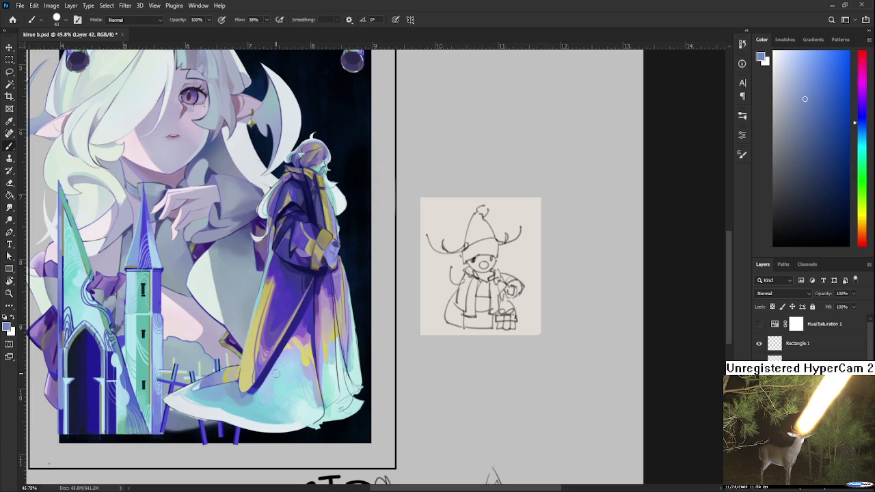
alt+click(307, 373)
alt+click(312, 369)
key(bracketleft)
key(bracketleft)
key(bracketleft)
key(bracketleft)
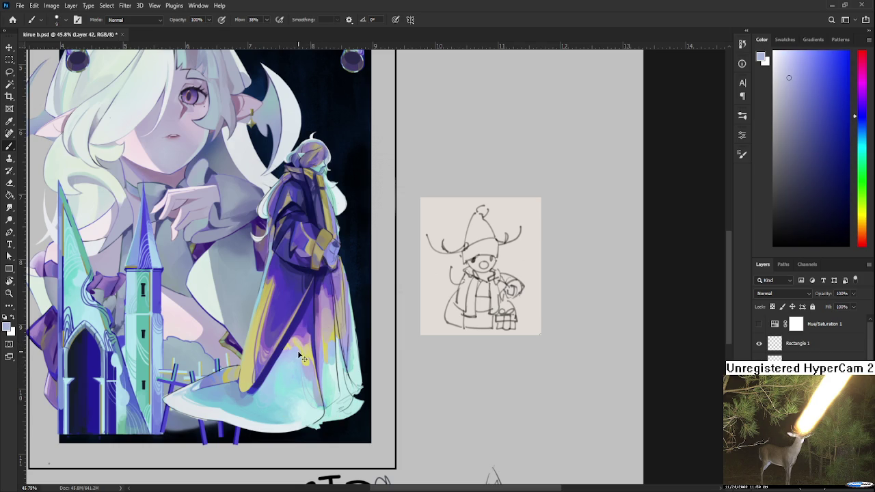
drag(315, 343, 319, 387)
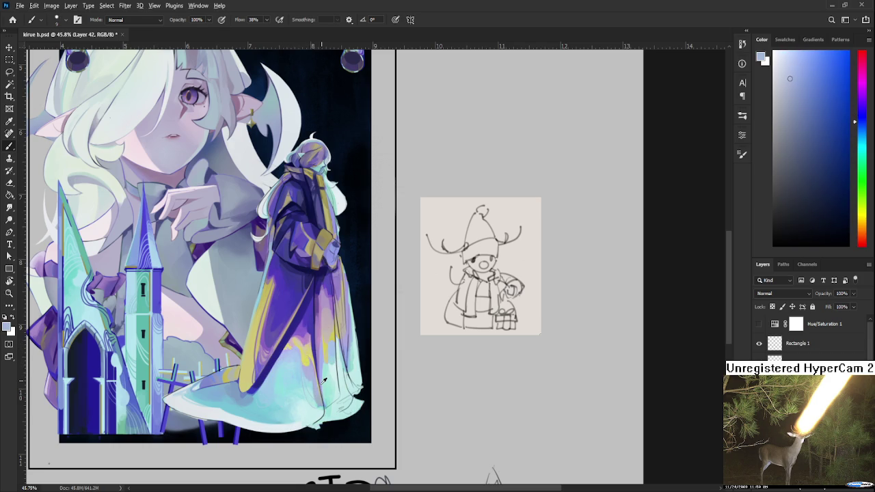
alt+click(315, 395)
key(bracketright)
key(bracketright)
key(bracketright)
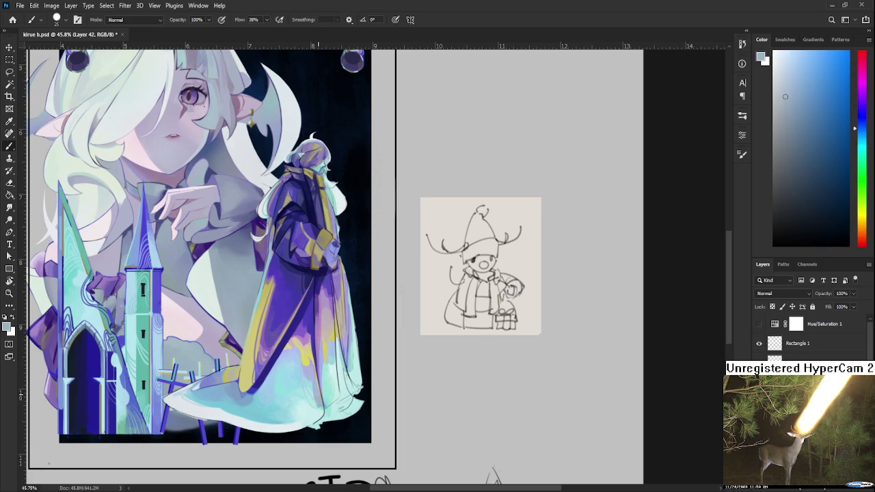
Rotate the view about 74 degrees and lighten the hem's left edge with near-white.
key(r)
drag(210, 399, 245, 349)
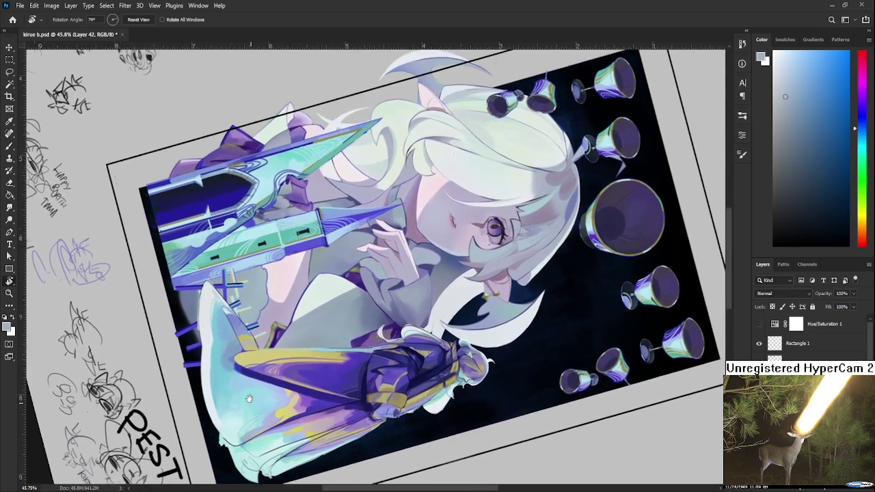
drag(245, 348, 222, 253)
scroll(263, 352, up, 3)
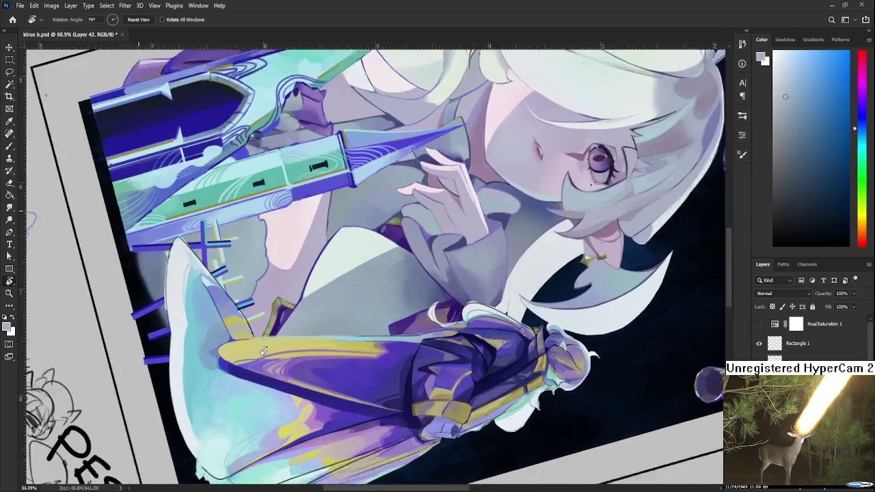
scroll(263, 351, down, 3)
key(b)
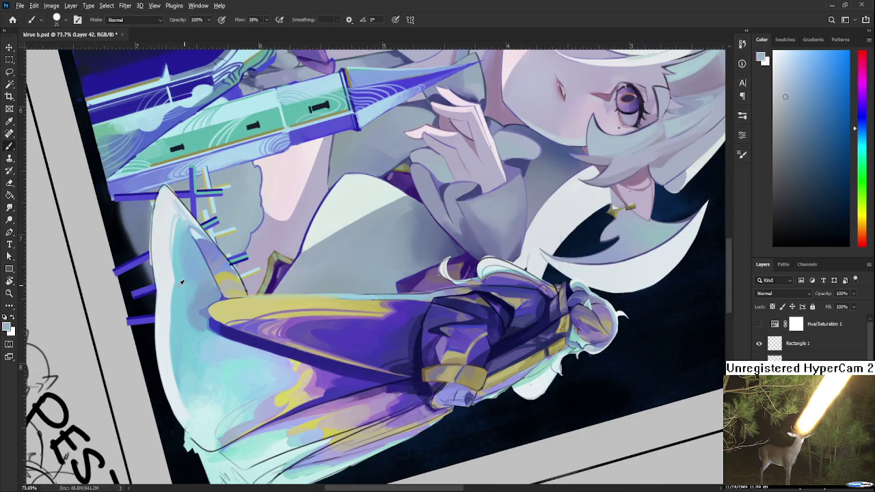
alt+click(157, 325)
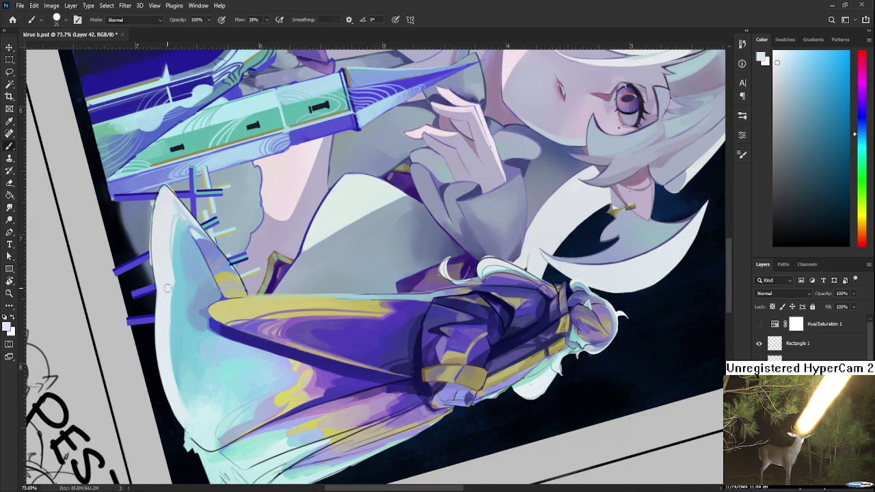
drag(172, 365, 173, 281)
drag(194, 421, 179, 320)
Sample the pale hem colour and re-rotate the canvas to a comfortable painting angle.
scroll(183, 323, up, 1)
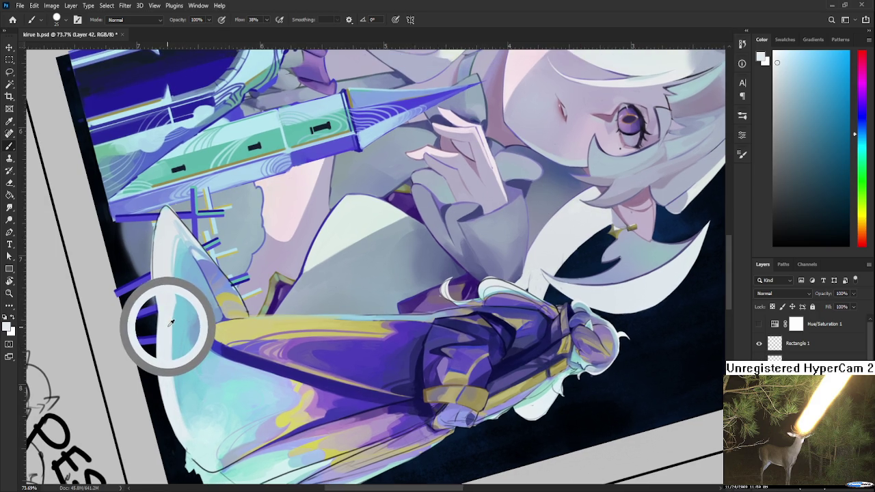
mouse_move(173, 320)
mouse_down()
mouse_move(241, 413)
mouse_move(272, 413)
mouse_up()
key(r)
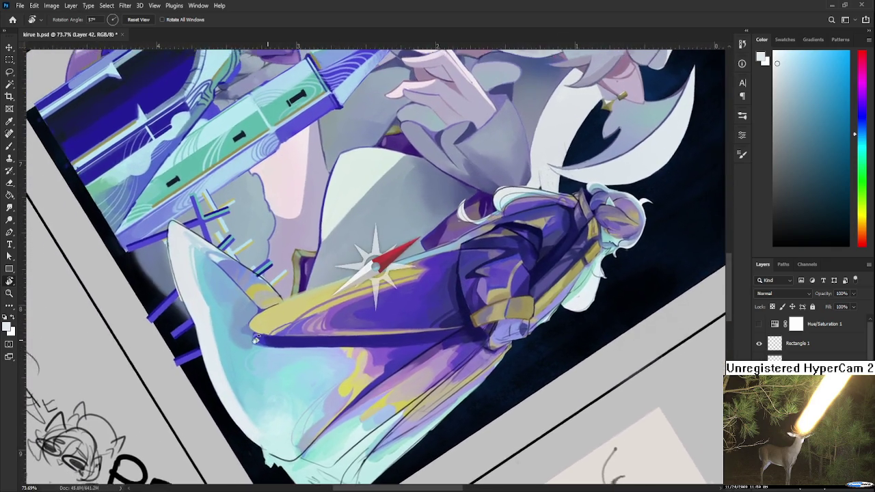
mouse_move(272, 413)
mouse_down()
mouse_move(210, 300)
mouse_move(212, 328)
mouse_move(221, 305)
mouse_up()
scroll(205, 305, up, 2)
key(b)
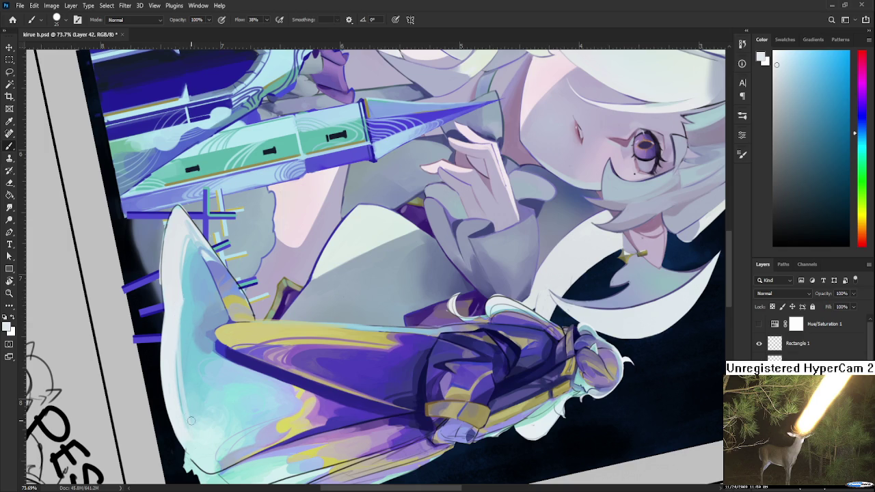
Sample light cyan and near-white from the hem tip and stroke along its left edge.
alt+click(189, 302)
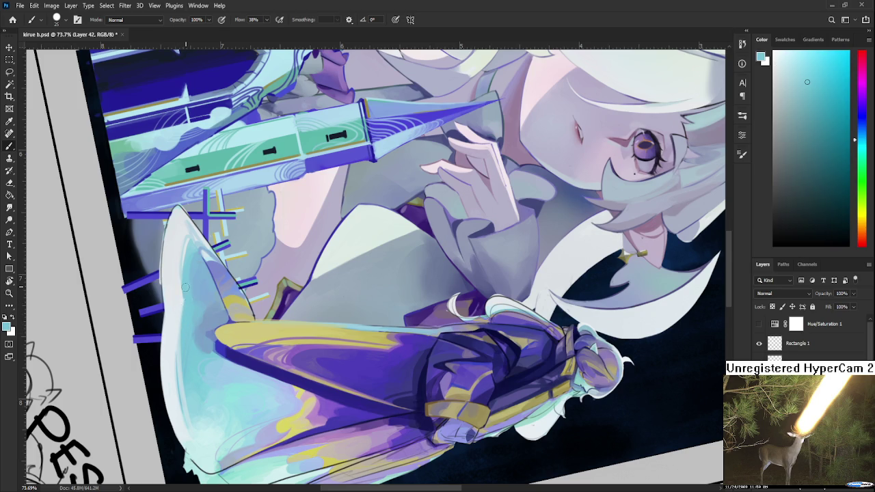
drag(189, 285, 189, 339)
alt+click(189, 322)
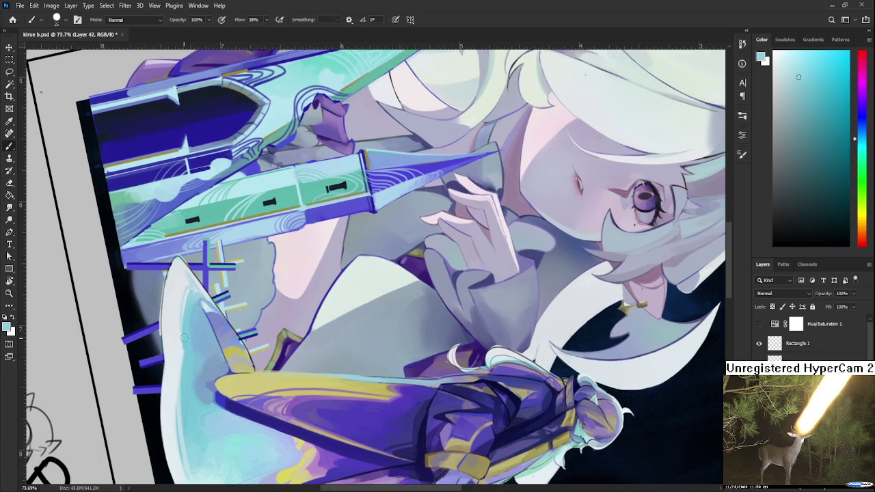
alt+click(180, 294)
alt+click(182, 290)
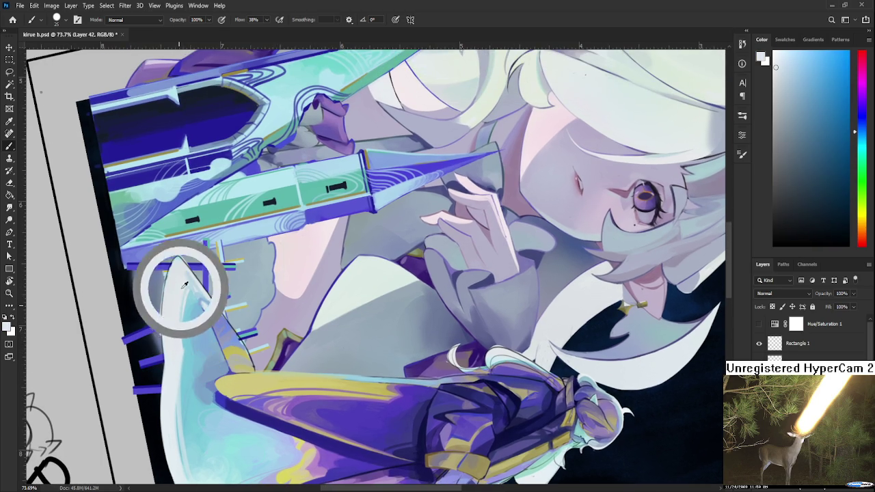
alt+click(184, 278)
alt+click(186, 277)
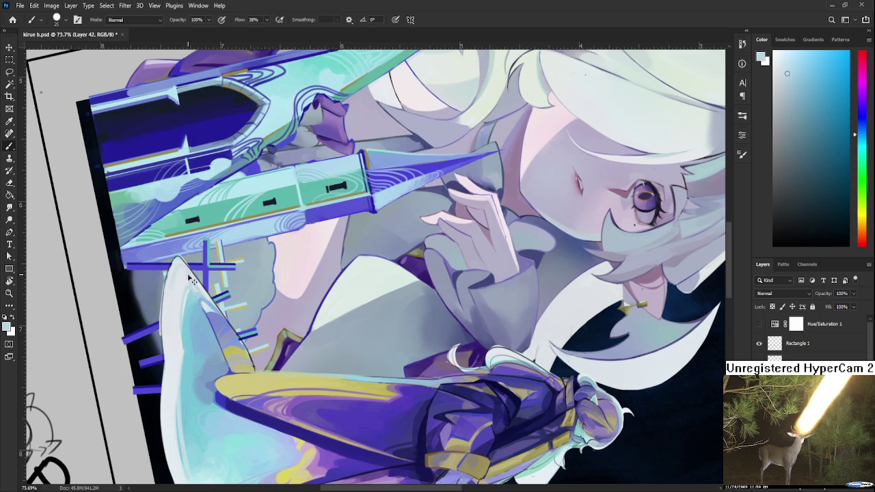
drag(172, 269, 167, 328)
Sample and compare light blue, cyan and near-white tones across the hem.
alt+click(173, 292)
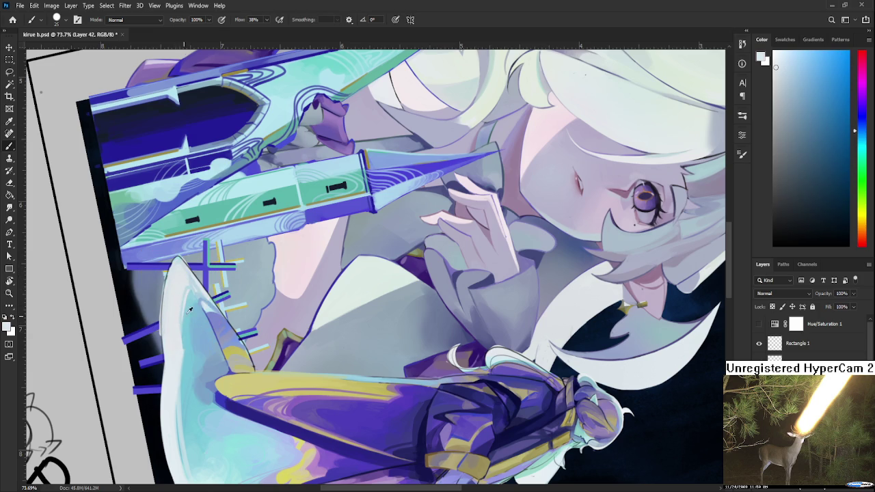
alt+click(195, 308)
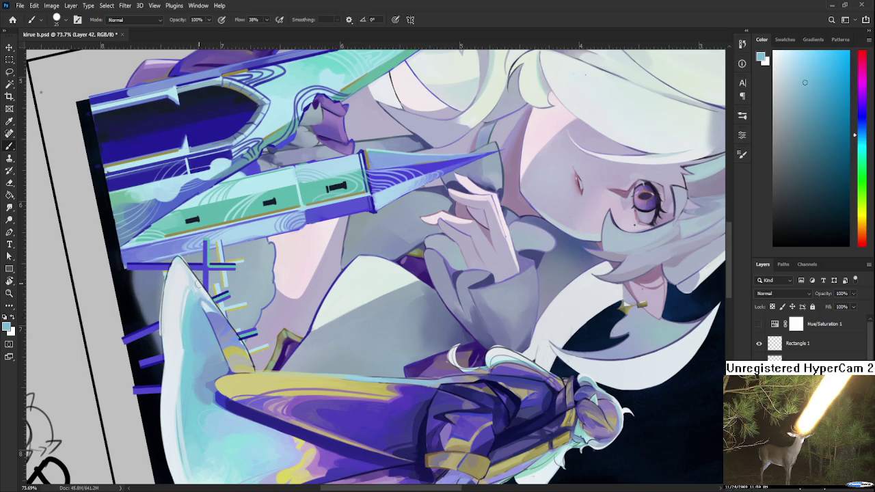
alt+click(195, 290)
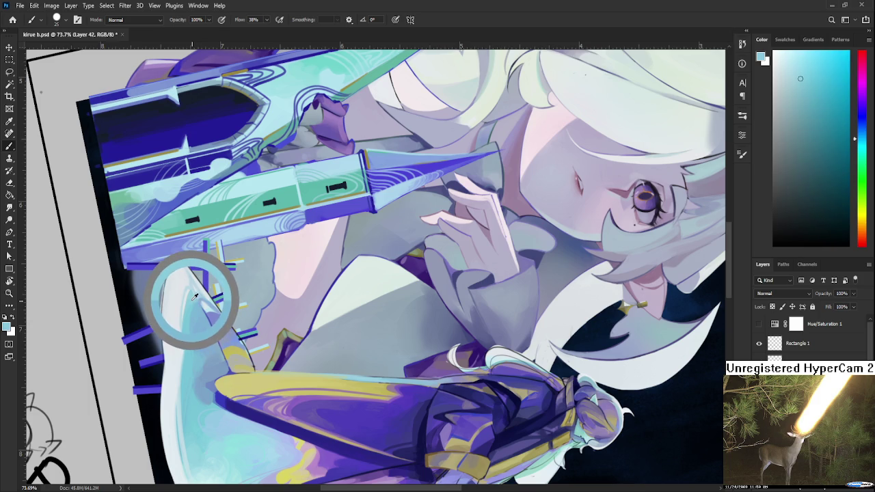
drag(196, 298, 186, 276)
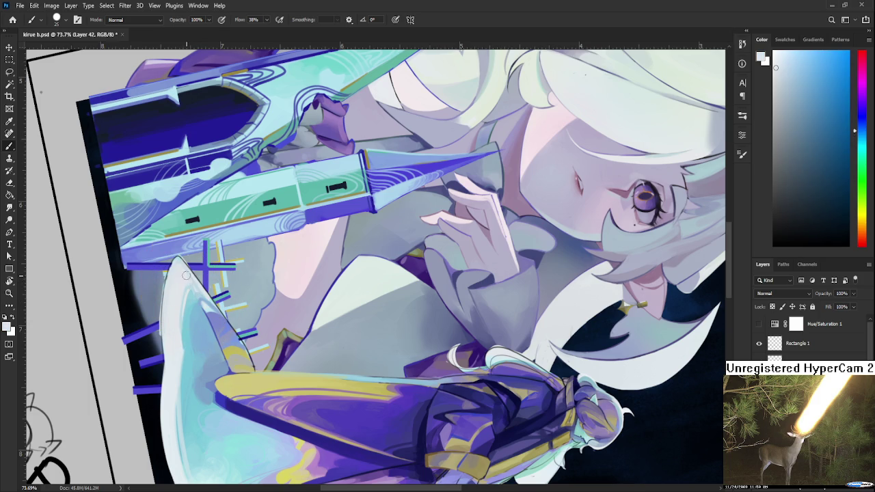
alt+click(196, 283)
alt+click(198, 287)
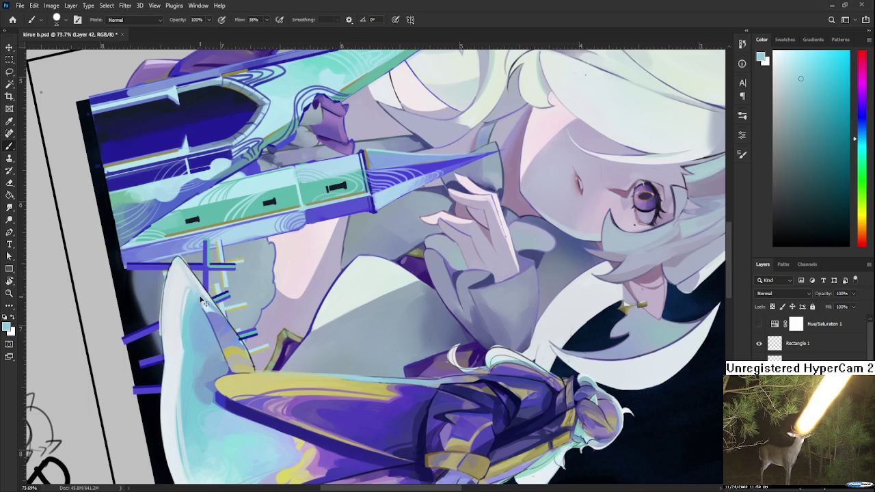
alt+click(191, 273)
alt+click(207, 293)
drag(207, 293, 197, 289)
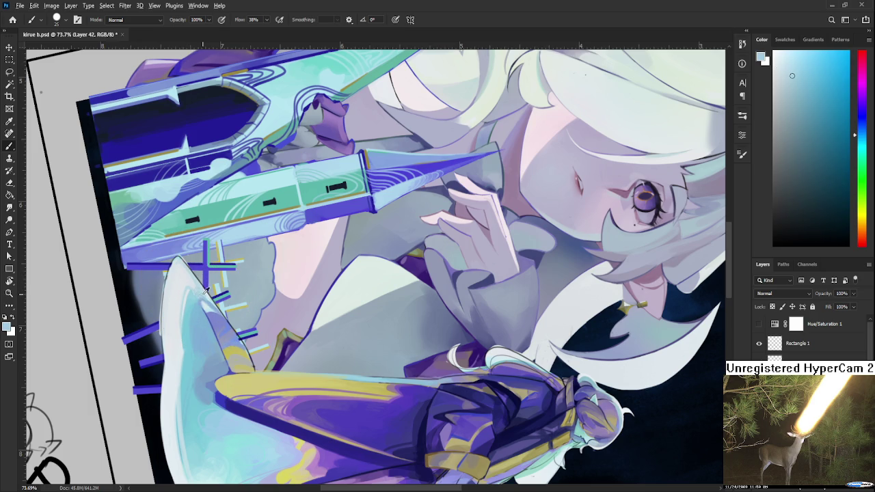
alt+click(197, 284)
alt+click(202, 284)
mouse_move(202, 283)
mouse_down()
mouse_move(197, 294)
mouse_move(289, 378)
mouse_up()
Rotate the canvas view a little further to work on the hem.
key(r)
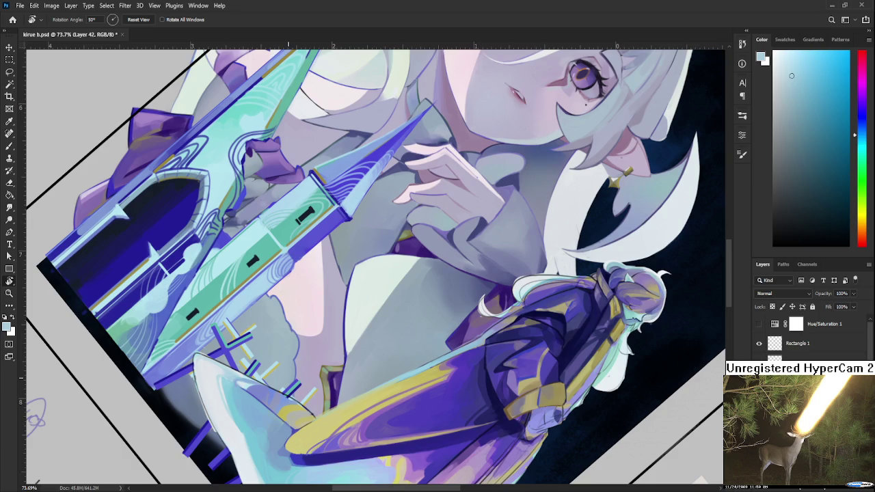
scroll(288, 378, down, 3)
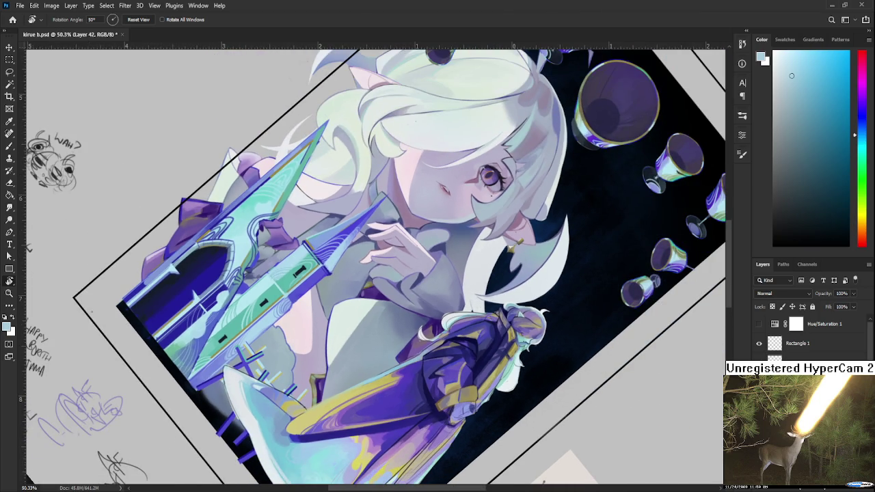
scroll(247, 408, up, 3)
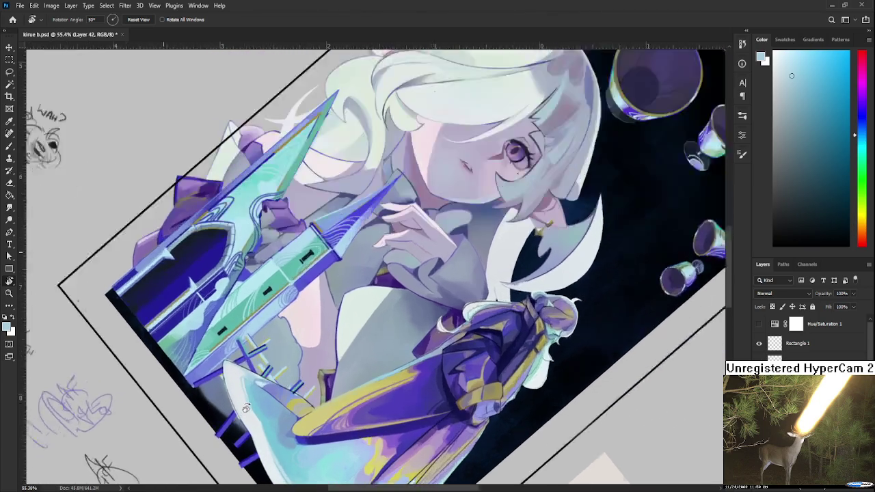
scroll(246, 408, up, 1)
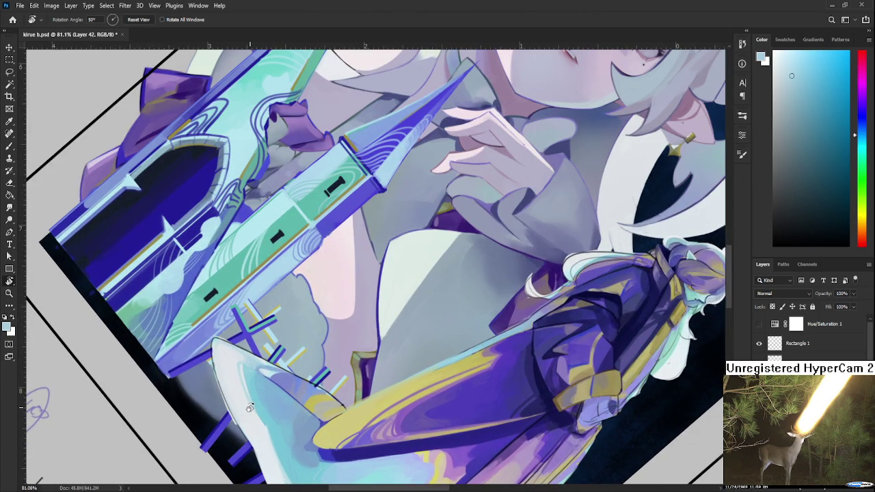
scroll(250, 408, up, 1)
scroll(250, 408, up, 1)
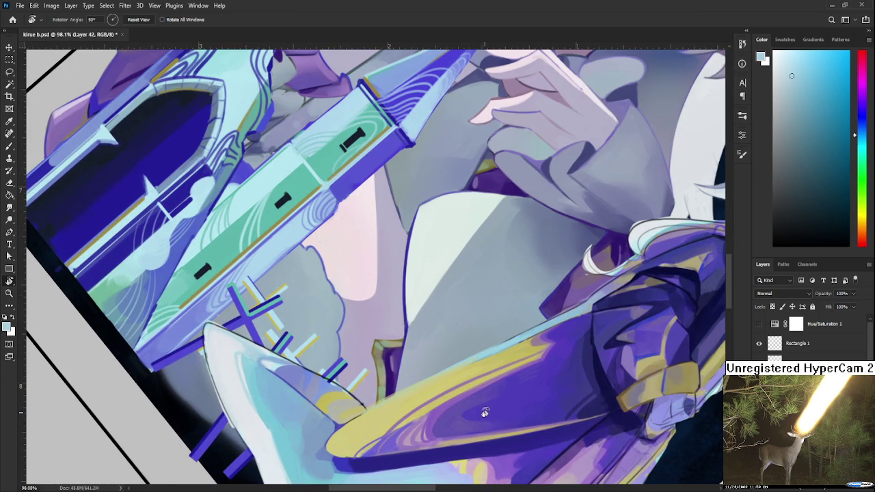
mouse_move(471, 364)
mouse_down()
mouse_move(457, 367)
mouse_move(396, 338)
mouse_up()
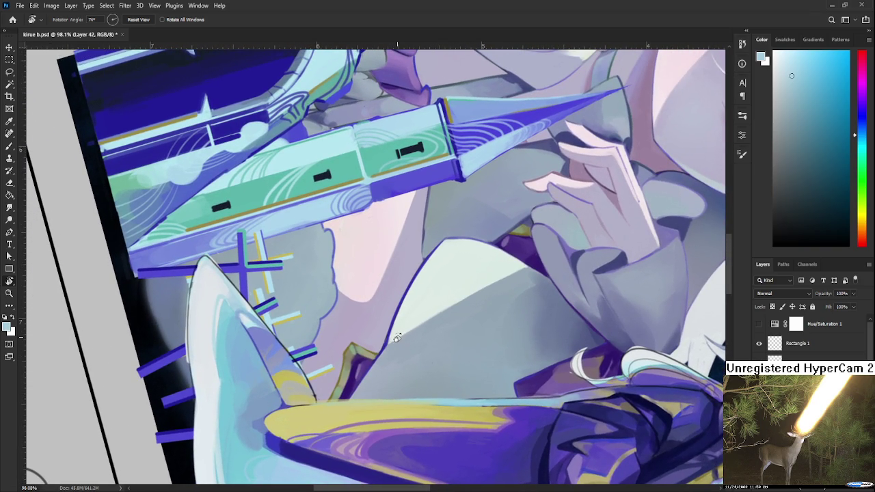
key(b)
Draw a thin line down the hem's left edge, undo it, and repaint it as a light stroke.
alt+click(228, 311)
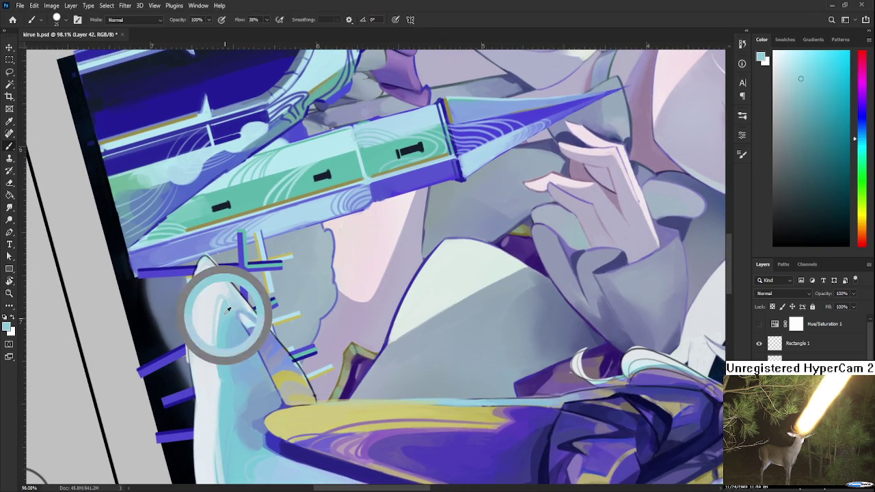
drag(209, 266, 198, 410)
key(ctrl+z)
drag(206, 273, 201, 430)
key(ctrl+z)
mouse_move(209, 275)
mouse_down()
mouse_move(208, 390)
mouse_move(234, 310)
mouse_up()
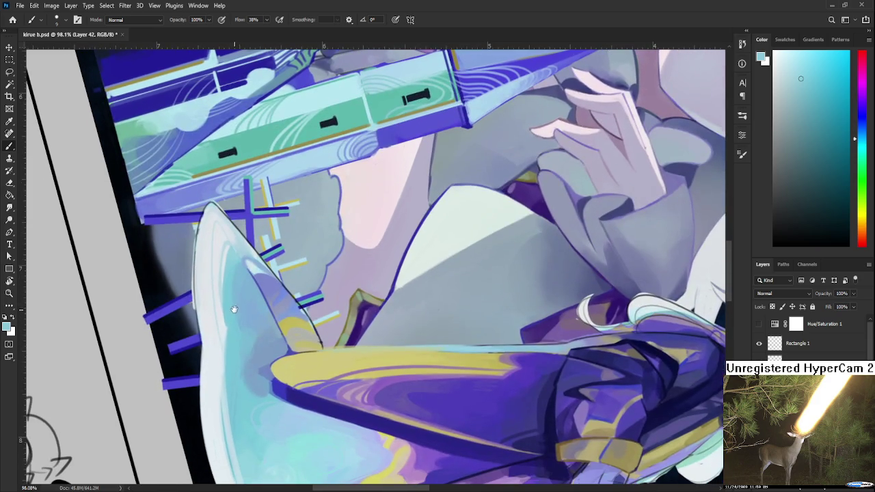
scroll(264, 287, down, 3)
scroll(264, 288, down, 3)
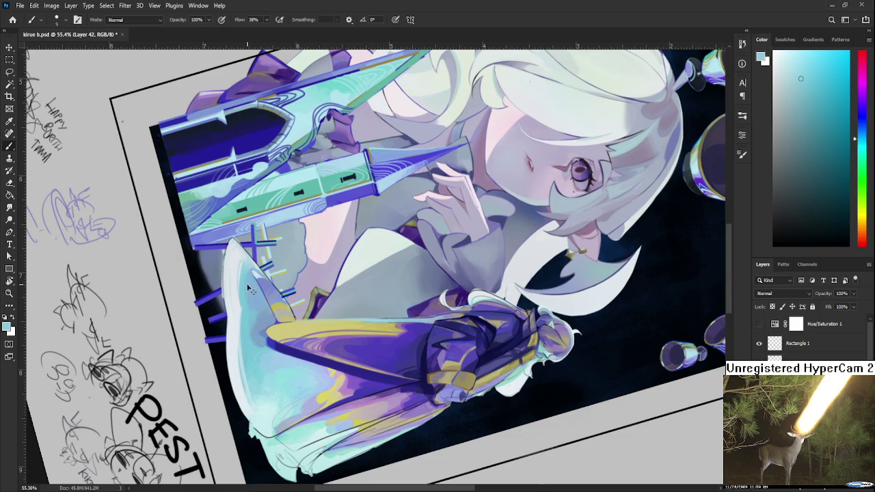
mouse_move(230, 306)
mouse_down()
mouse_move(231, 259)
mouse_move(226, 268)
mouse_up()
Reinforce the hem's left edge with faint light strokes, checking the piece upright before re-rotating sideways.
drag(233, 297, 233, 256)
drag(228, 296, 229, 283)
scroll(376, 273, down, 3)
key(r)
mouse_move(342, 205)
mouse_down()
mouse_move(401, 388)
mouse_move(410, 387)
mouse_up()
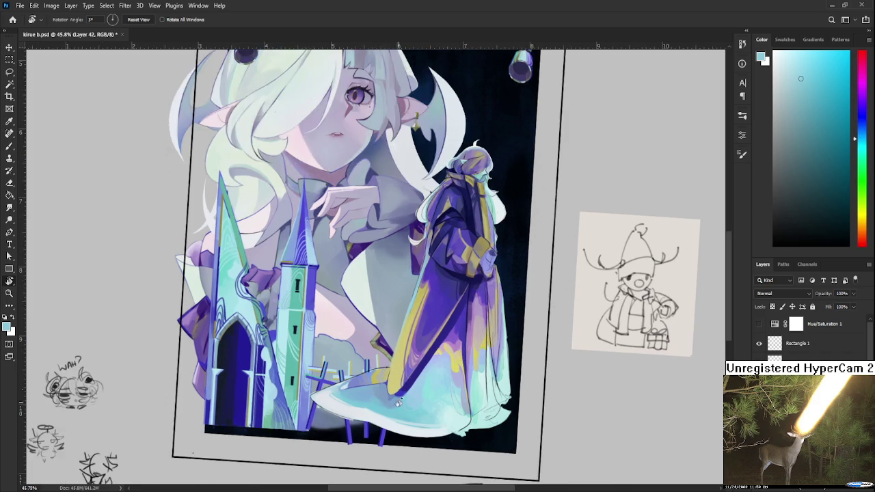
scroll(410, 368, up, 5)
mouse_move(410, 367)
mouse_down()
mouse_move(218, 292)
mouse_move(228, 290)
mouse_up()
key(b)
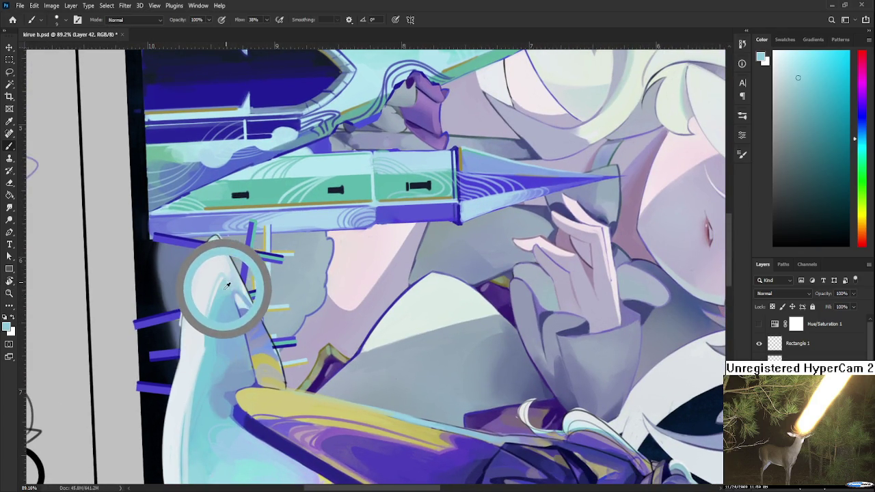
Sample and compare tones along the upper hem, including near-white, while shifting the view.
drag(228, 290, 227, 279)
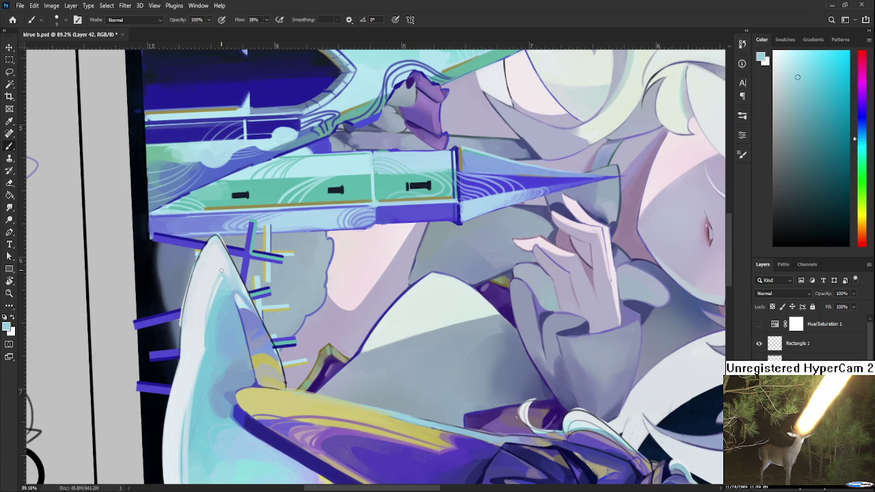
alt+click(226, 291)
alt+click(226, 288)
drag(226, 293, 233, 275)
alt+click(228, 257)
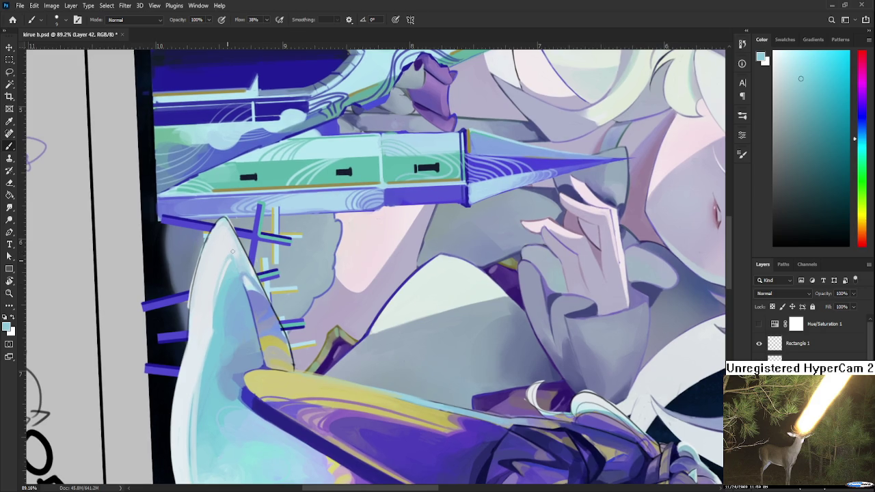
alt+click(231, 257)
alt+click(232, 259)
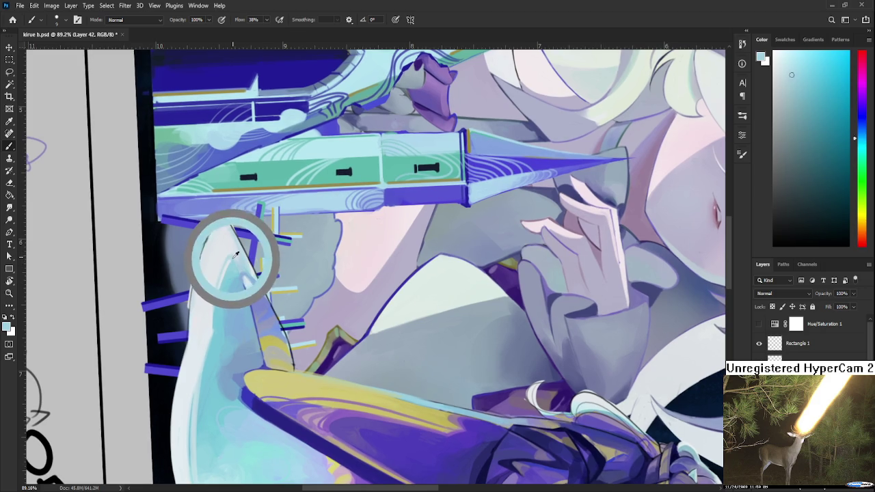
alt+click(233, 250)
alt+click(232, 253)
alt+click(225, 266)
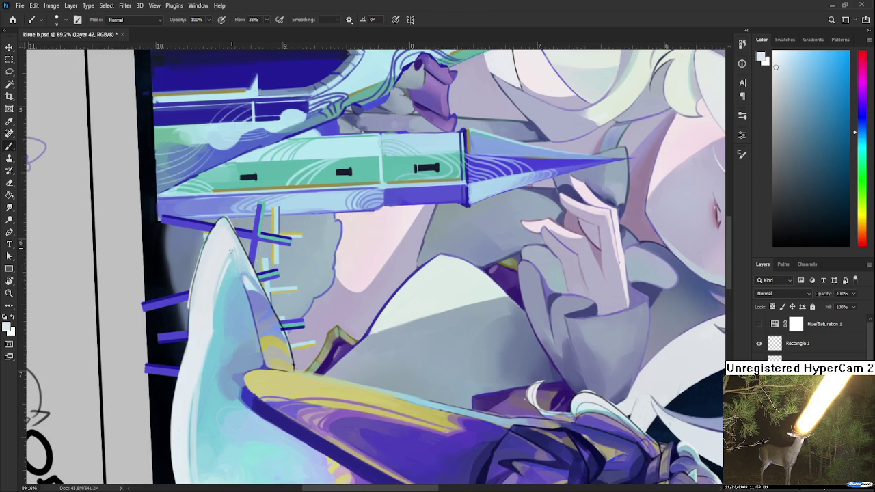
drag(225, 293, 217, 271)
scroll(217, 270, up, 2)
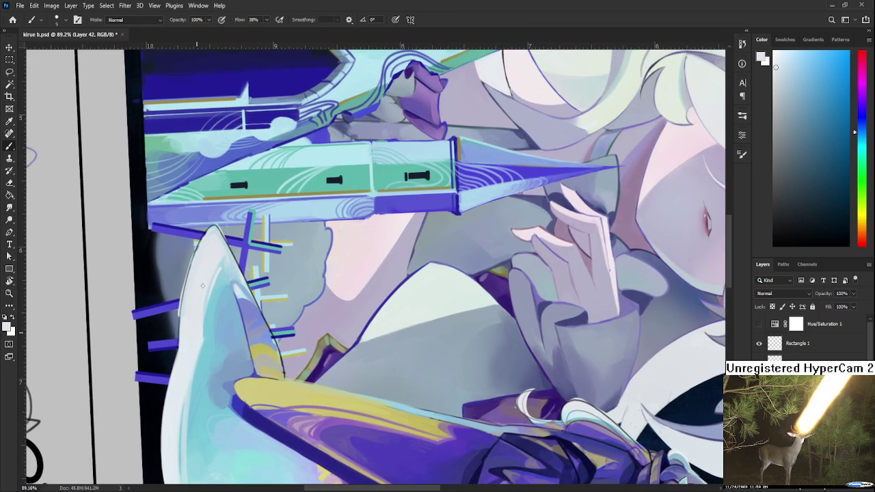
Pick light cyan and then near-white from the hem tip.
alt+click(209, 309)
drag(210, 300, 215, 275)
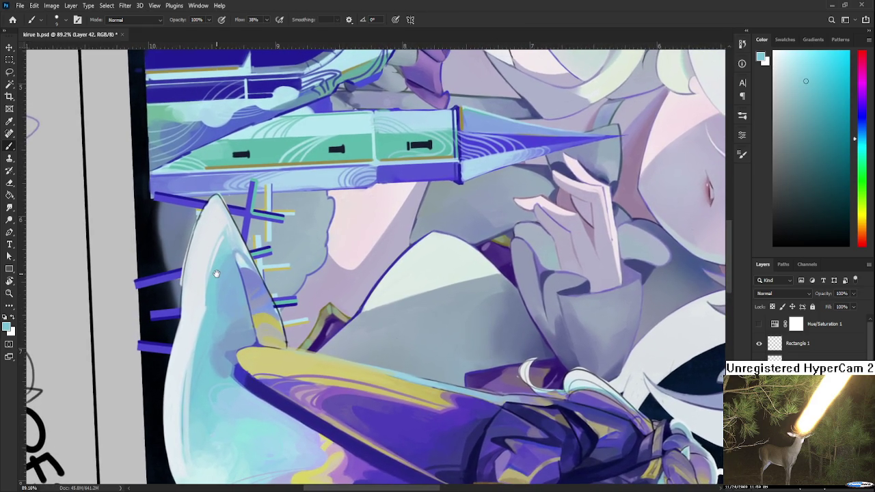
alt+click(214, 276)
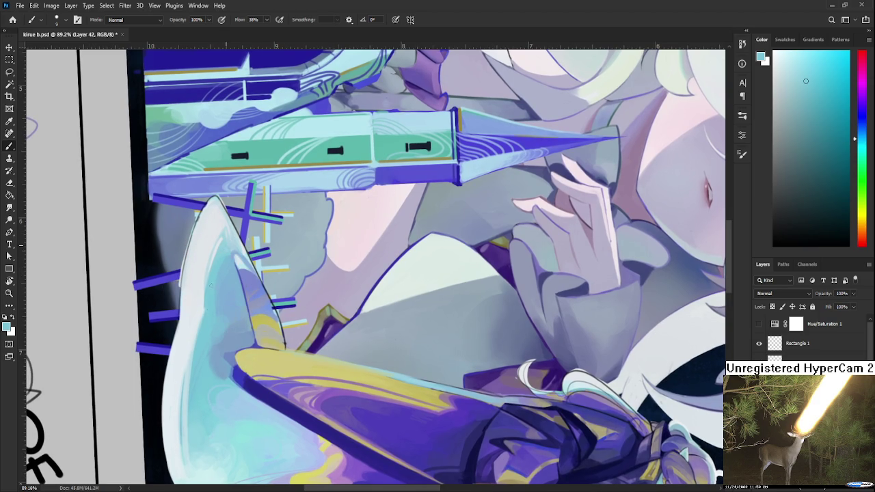
alt+click(210, 290)
alt+click(205, 298)
alt+click(214, 236)
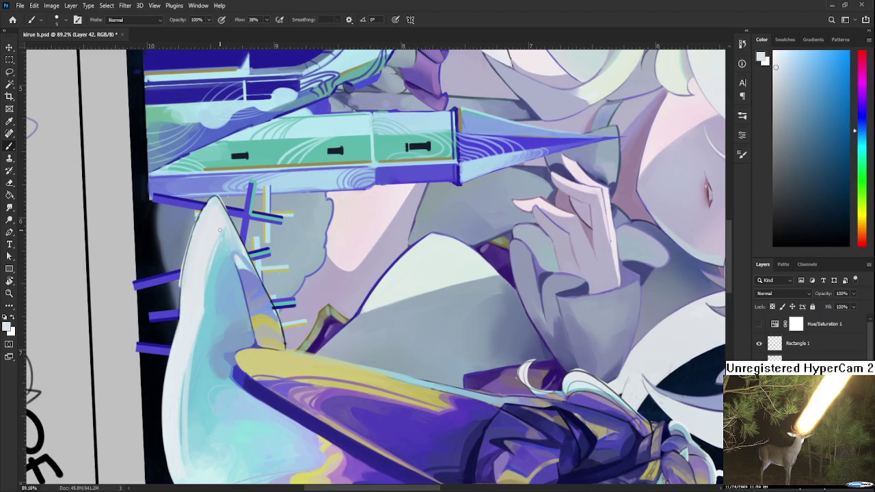
scroll(200, 299, down, 3)
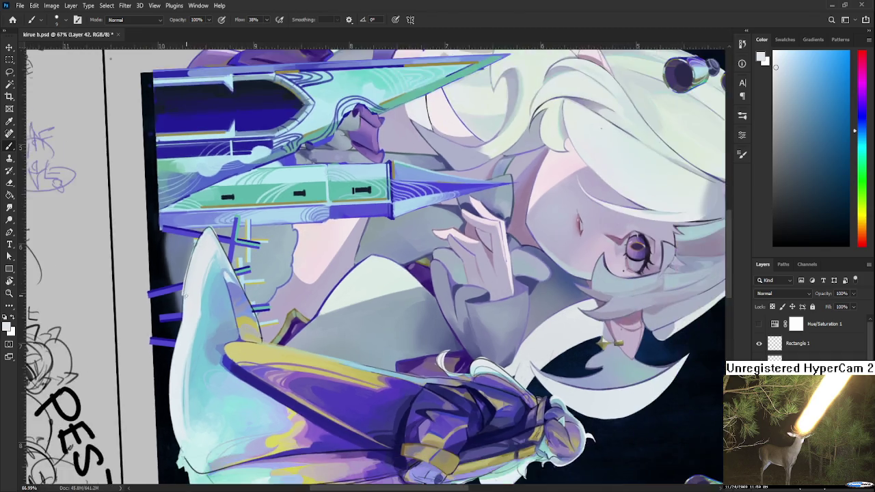
scroll(192, 308, down, 2)
scroll(195, 300, up, 3)
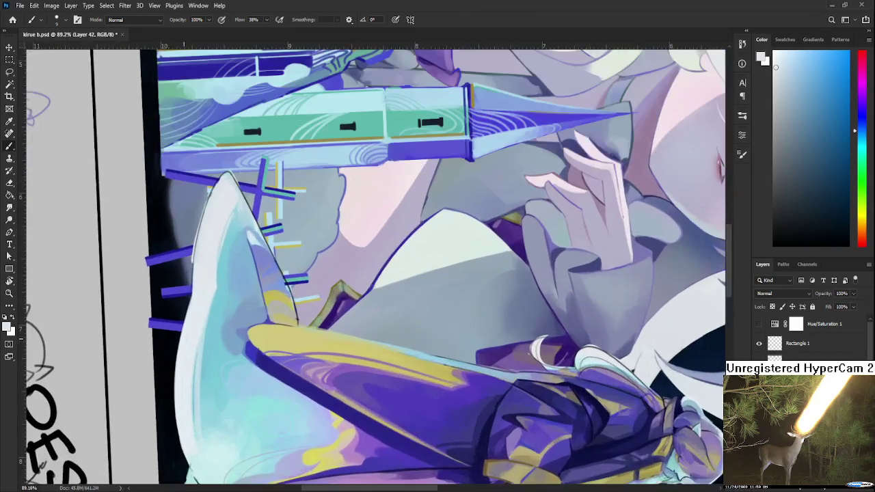
scroll(235, 304, up, 1)
scroll(223, 400, up, 1)
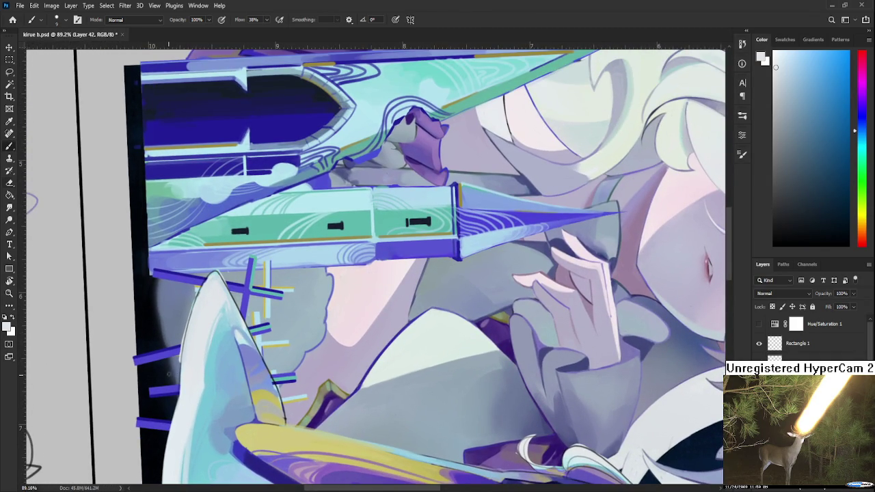
Paint a light stroke along the hem tip's edge, then rotate and zoom out the view.
key(e)
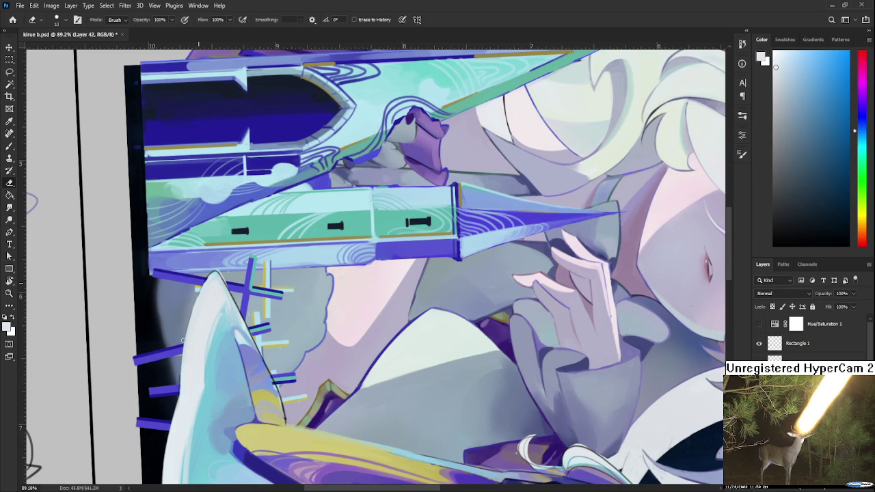
key(b)
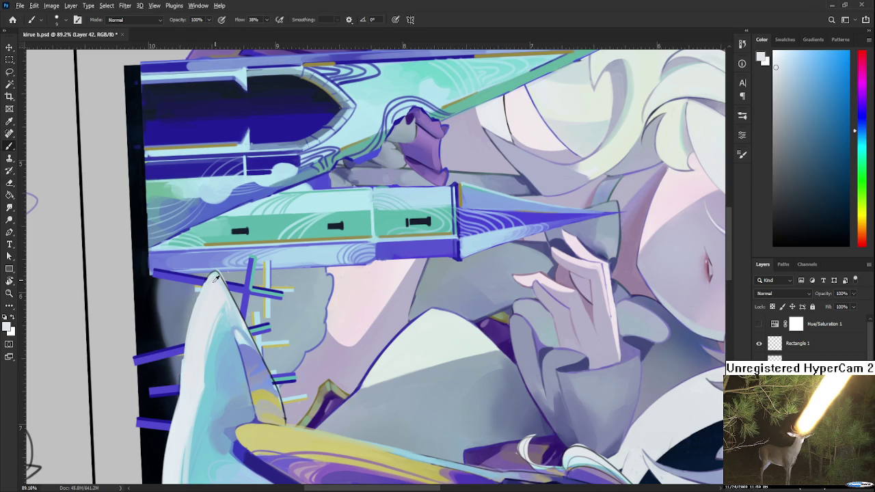
drag(201, 304, 197, 323)
key(r)
drag(222, 334, 360, 392)
key(ctrl+minus)
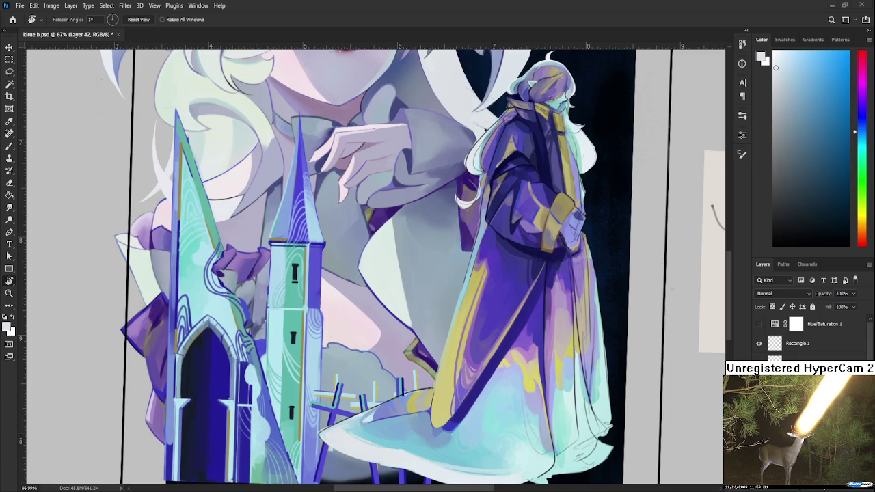
Tilt the view and sample light cyan and near-white from the hem tip.
scroll(371, 345, up, 2)
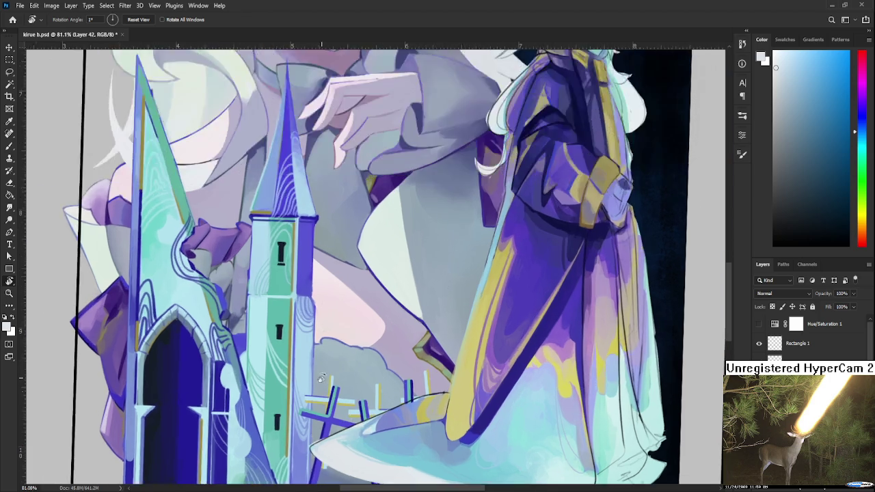
scroll(371, 345, up, 2)
scroll(370, 345, up, 1)
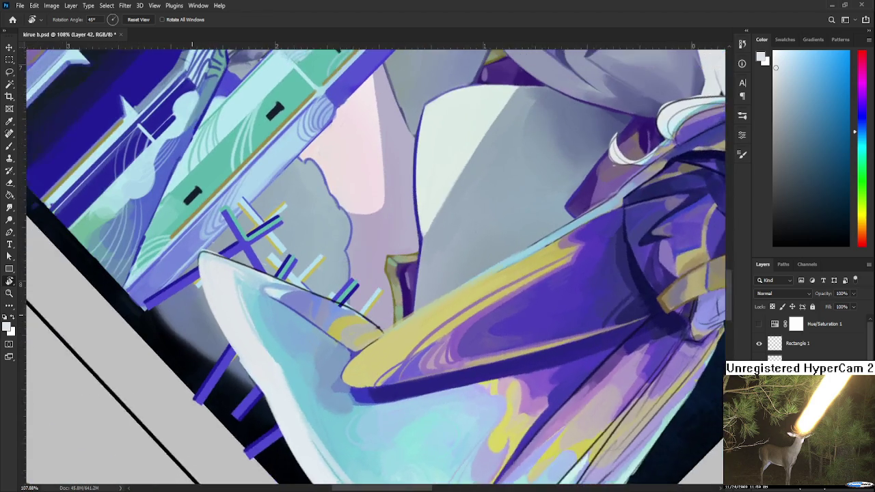
drag(326, 346, 196, 339)
alt+click(196, 339)
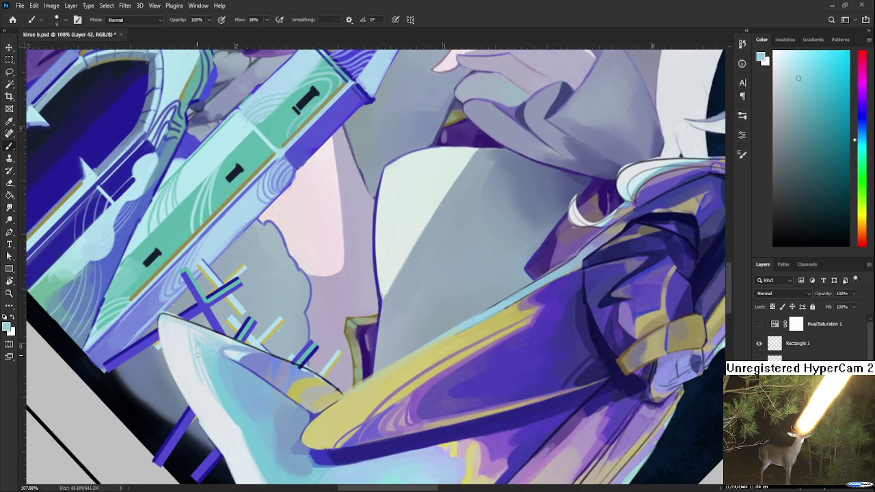
alt+click(191, 333)
drag(191, 332, 191, 339)
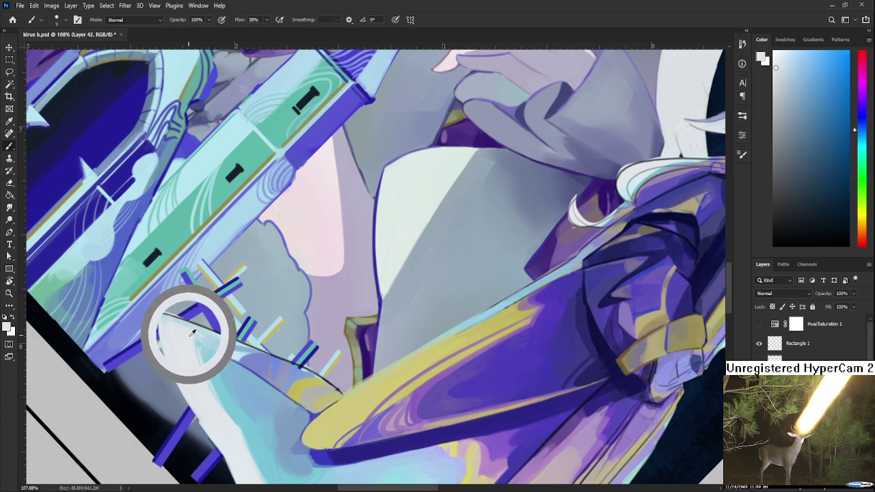
drag(191, 339, 192, 333)
Sample light cyan and other shading tones from the hem to blend the tip.
alt+click(194, 344)
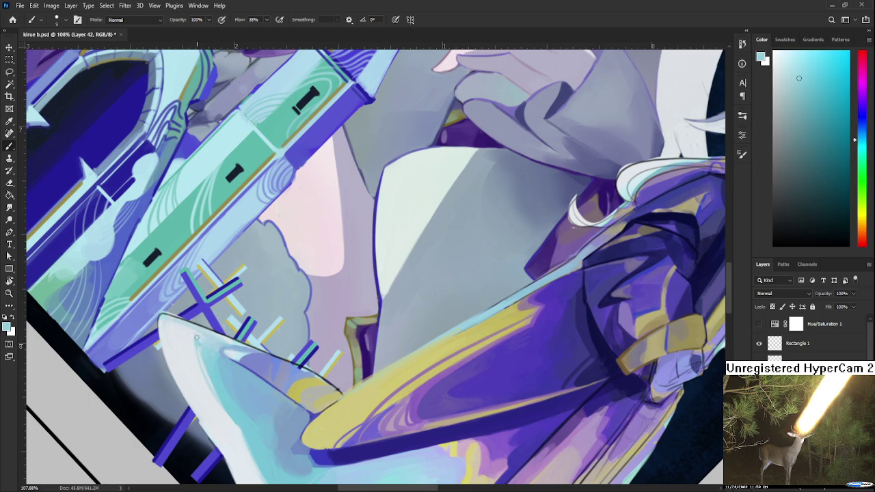
alt+click(199, 337)
drag(195, 332, 200, 340)
mouse_move(219, 348)
mouse_down()
mouse_move(203, 340)
mouse_move(205, 332)
mouse_move(193, 351)
mouse_move(213, 346)
mouse_move(236, 357)
mouse_up()
alt+click(227, 353)
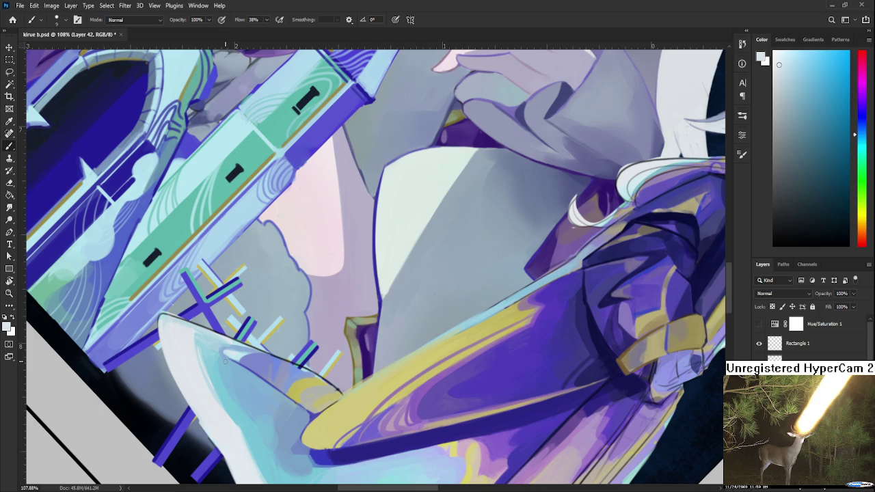
Rotate to the skirt hem and erase part of the dark hem outline, undoing some of it.
key(r)
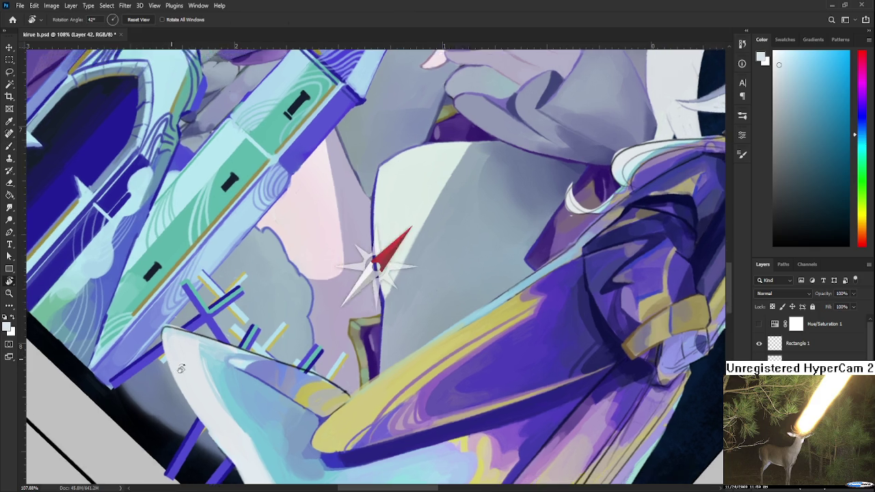
drag(225, 360, 182, 310)
alt+click(166, 332)
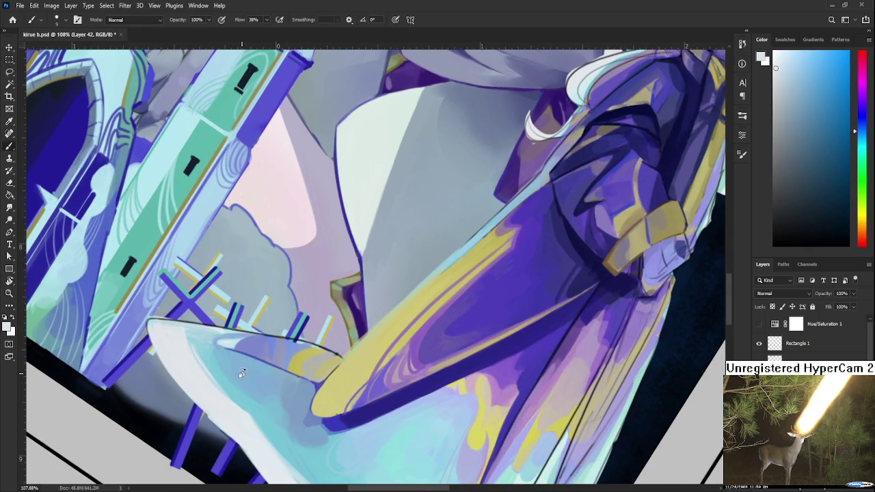
key(r)
mouse_move(252, 375)
mouse_down()
mouse_move(255, 291)
mouse_move(196, 401)
mouse_up()
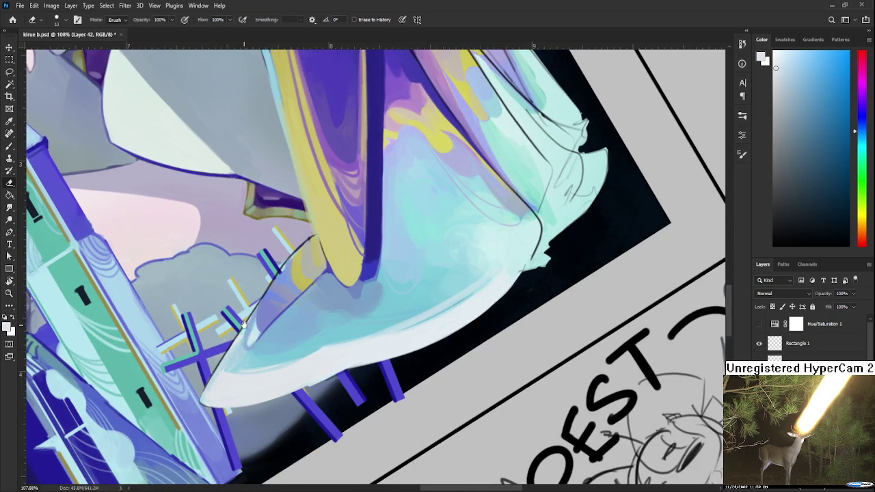
drag(243, 322, 188, 349)
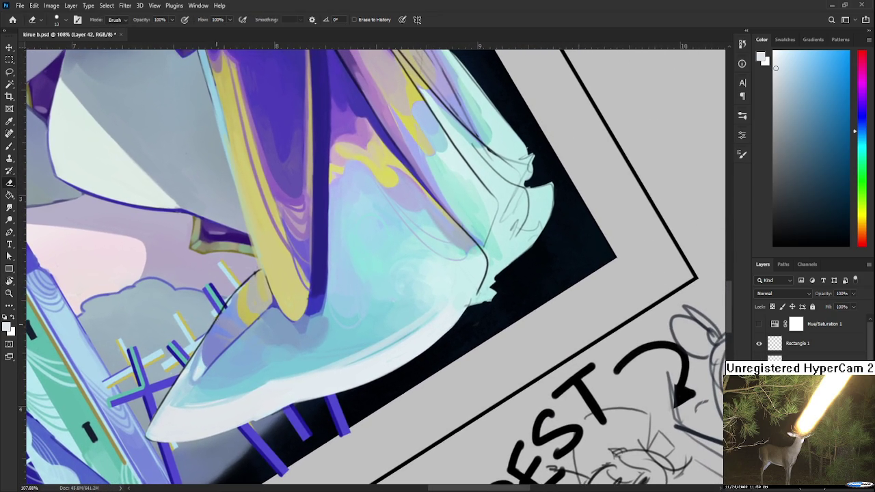
drag(240, 282, 149, 438)
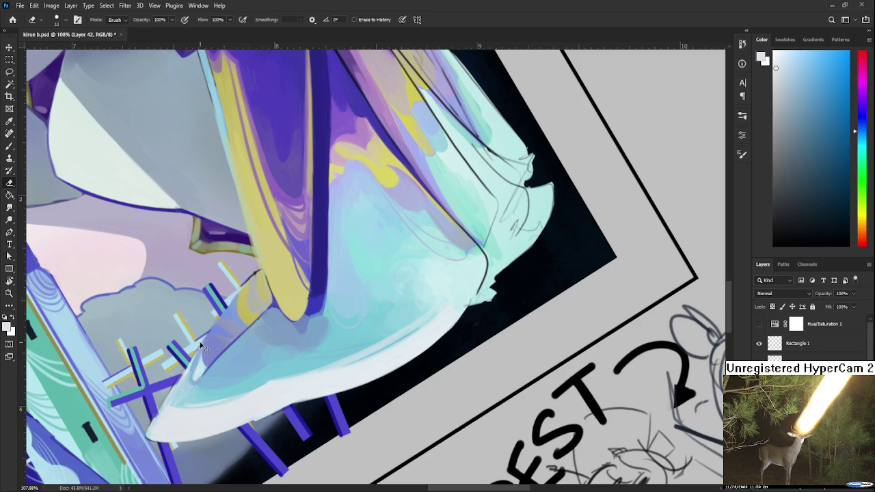
key(ctrl+z)
key(ctrl+z)
Rotate toward the hem's right side and load the dark blue outline colour on the Brush.
key(r)
mouse_move(219, 329)
mouse_down()
mouse_move(278, 340)
mouse_move(268, 260)
mouse_up()
key(b)
alt+click(262, 242)
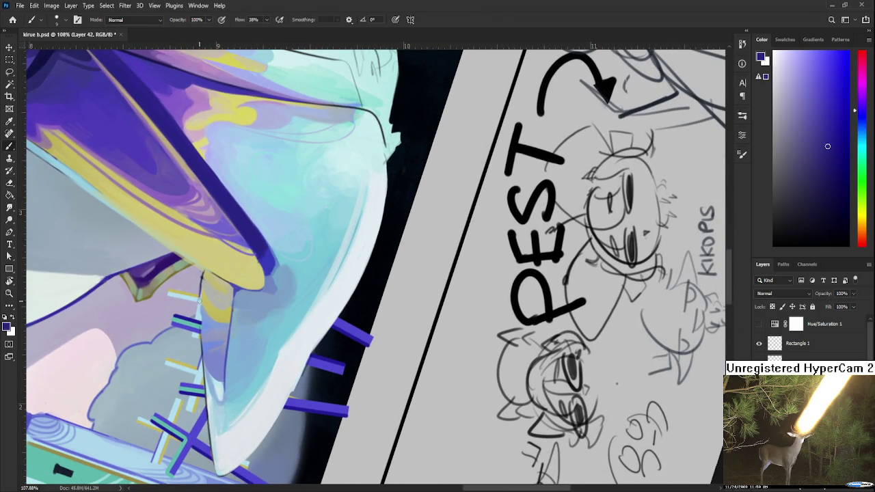
key(ctrl+shift+z)
key(ctrl+z)
key(ctrl+shift+z)
key(ctrl+z)
key(ctrl+shift+z)
key(ctrl+z)
key(ctrl+shift+z)
key(ctrl+z)
key(ctrl+shift+z)
key(ctrl+z)
key(ctrl+shift+z)
key(ctrl+z)
key(ctrl+shift+z)
key(ctrl+z)
key(ctrl+shift+z)
key(ctrl+z)
key(ctrl+shift+z)
key(e)
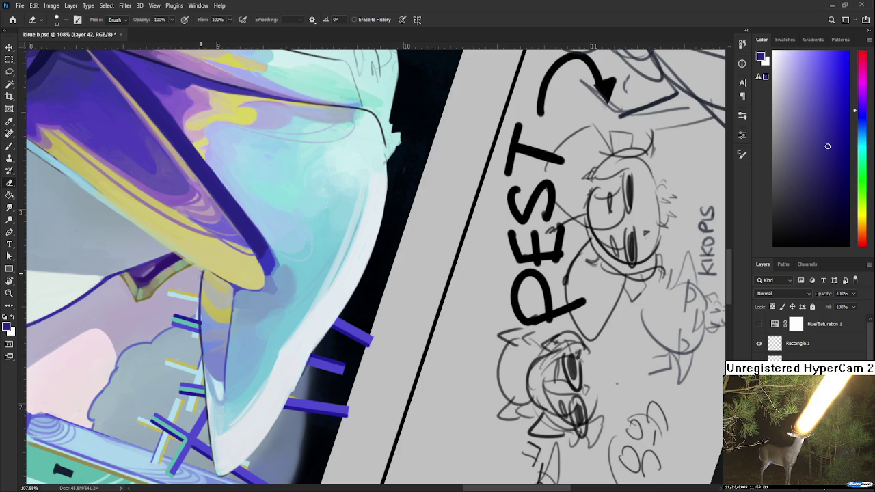
key(ctrl+z)
Frame the gold fold, sample its yellow and enlarge the brush to 15 for blending.
drag(239, 337, 273, 268)
drag(229, 306, 193, 322)
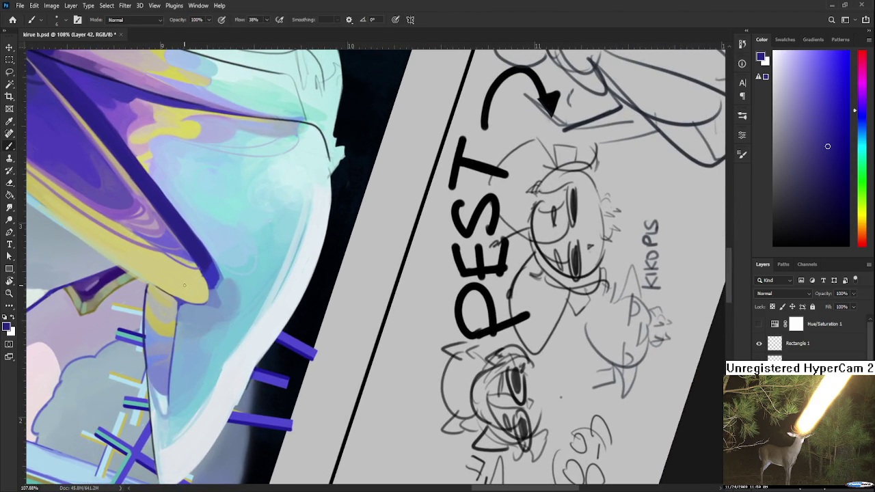
key(b)
drag(179, 288, 209, 311)
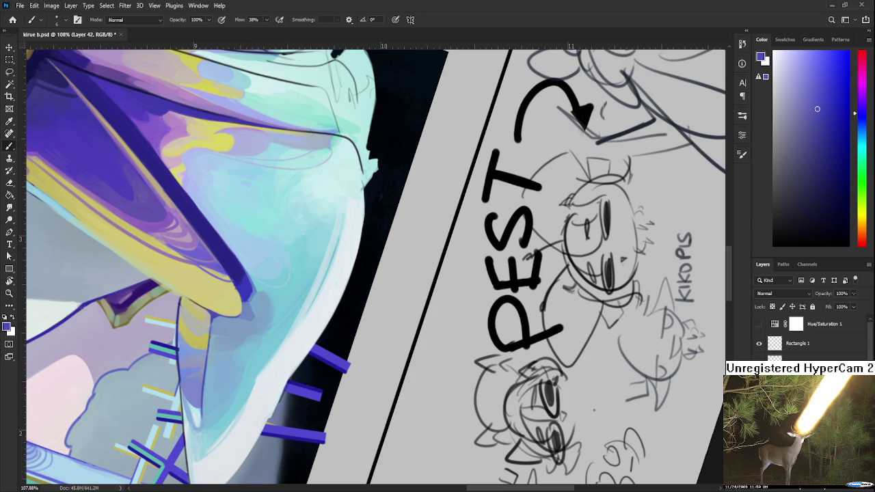
drag(210, 312, 201, 331)
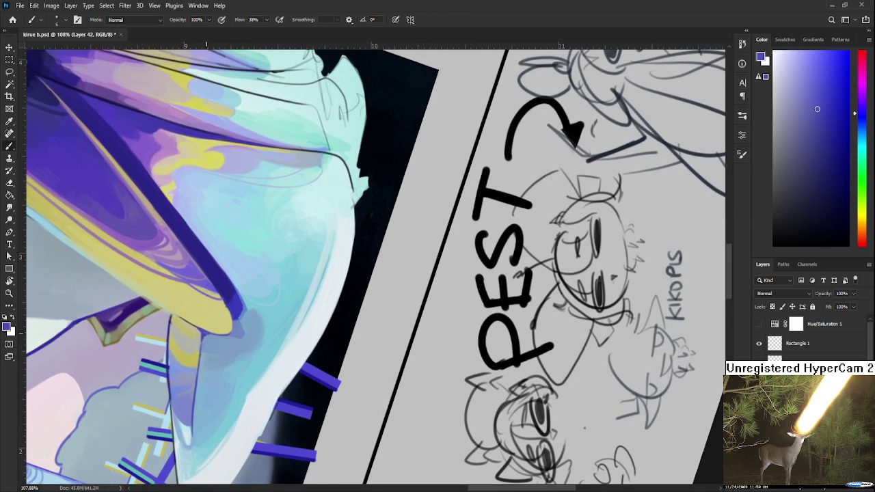
alt+click(213, 333)
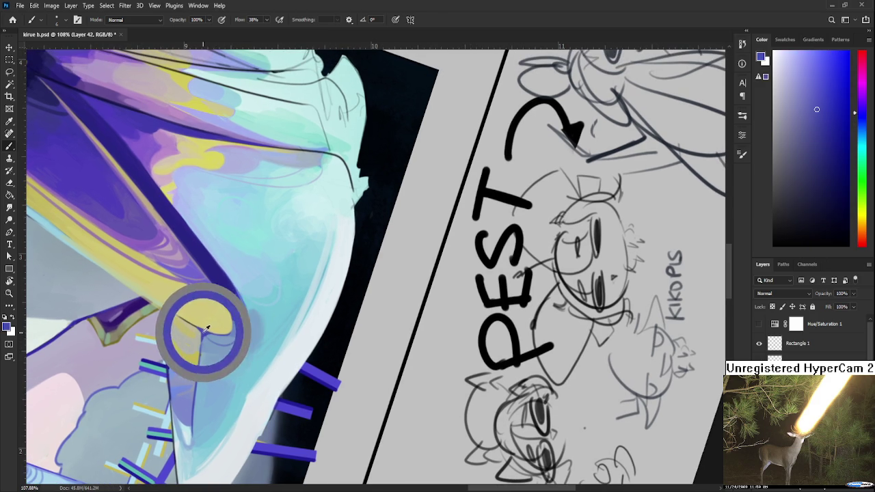
key(bracketright)
key(bracketright)
key(bracketright)
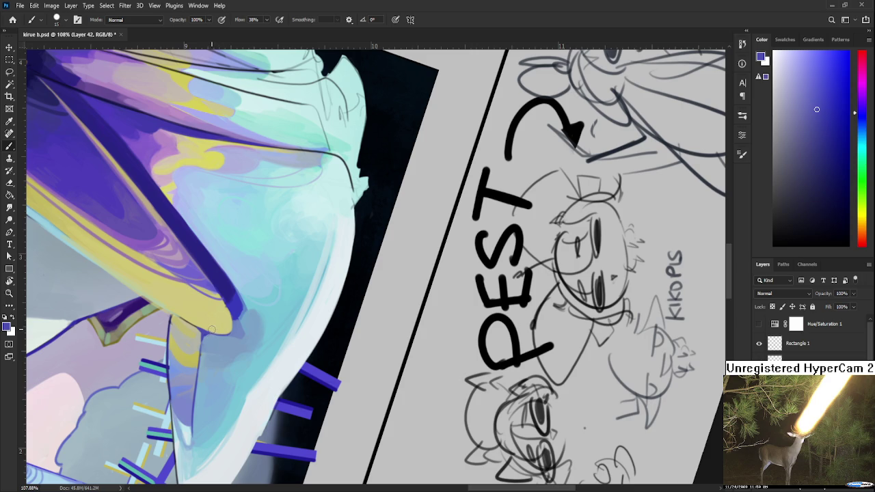
alt+click(209, 330)
Rotate the view nearly upright and sample gold yellow and blue-purple where fold meets hem.
key(r)
mouse_move(228, 334)
mouse_down()
mouse_move(321, 281)
mouse_move(281, 327)
mouse_up()
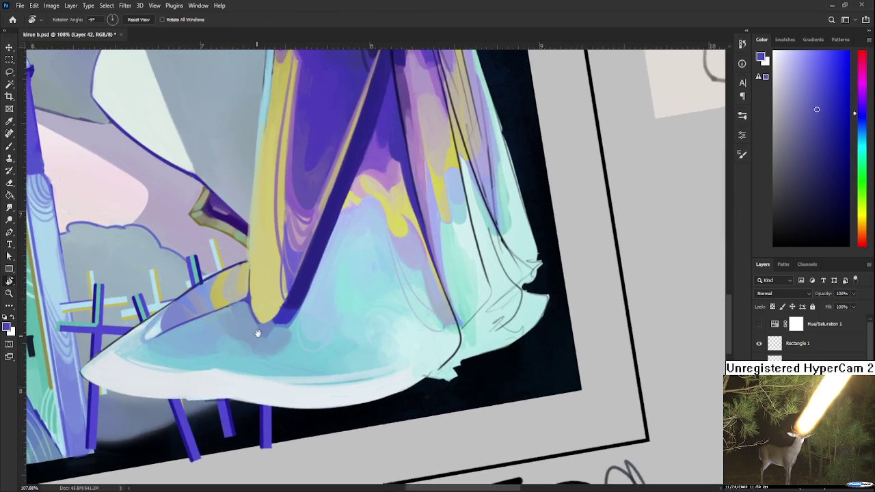
drag(282, 327, 259, 319)
key(b)
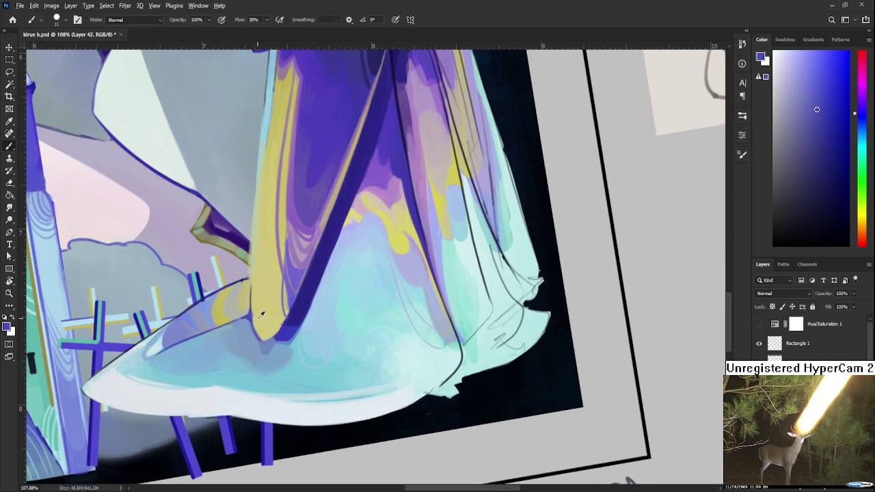
alt+click(253, 314)
alt+click(255, 308)
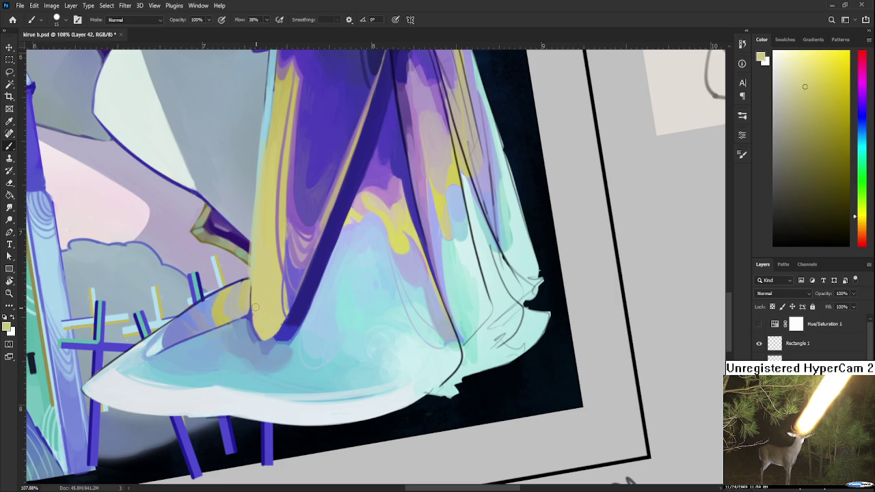
alt+click(250, 320)
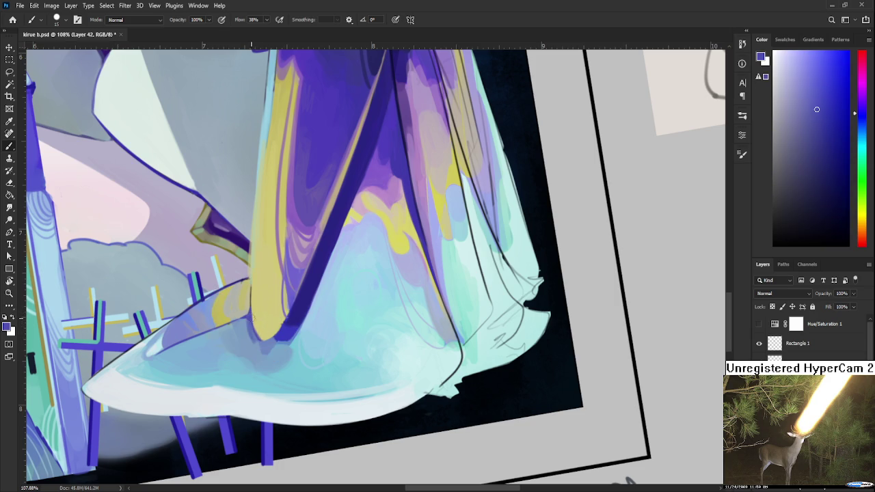
Blend the fold's bottom into the hem with alternating yellow and purple samples.
alt+click(257, 342)
alt+click(251, 331)
alt+click(256, 315)
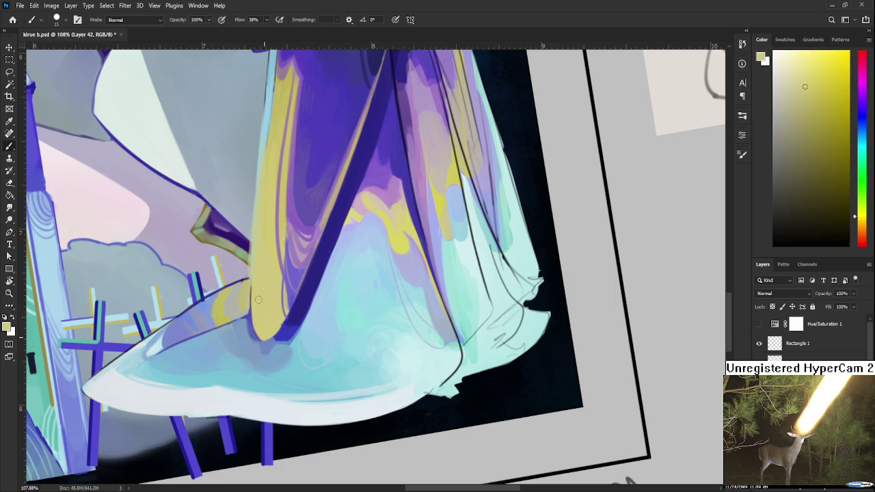
drag(267, 312, 265, 330)
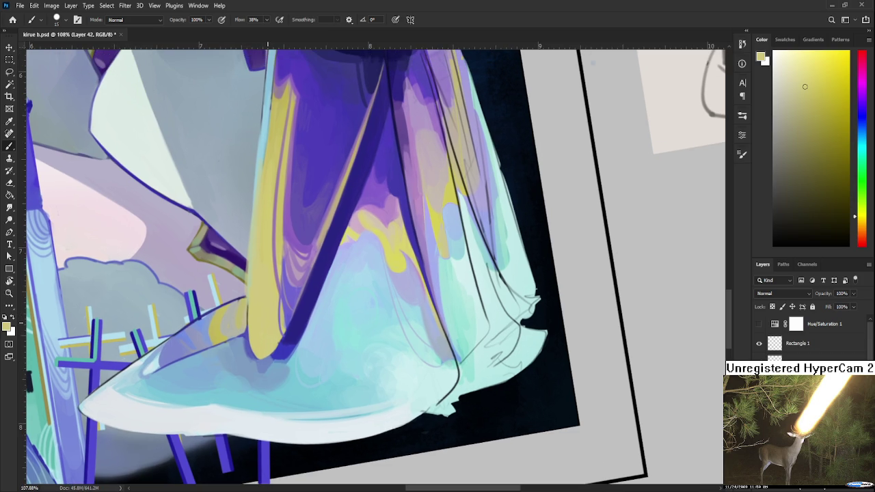
scroll(353, 331, down, 2)
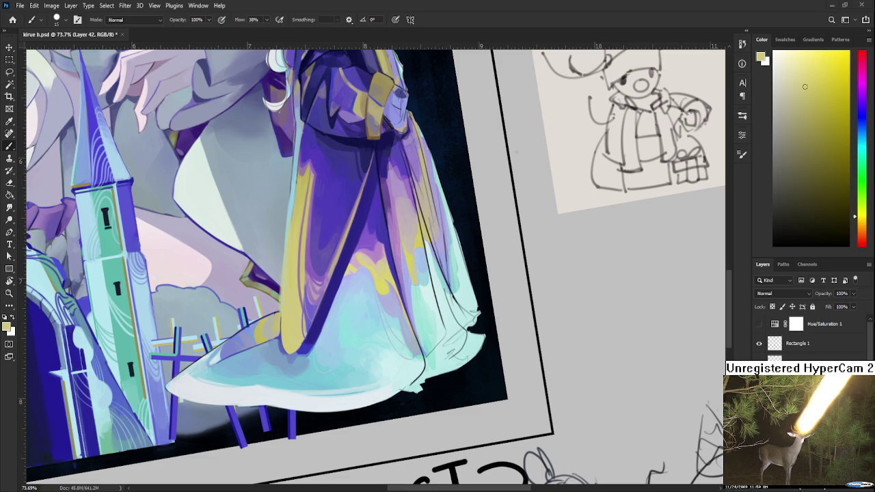
drag(253, 328, 212, 330)
Frame the robe folds and eyedrop the dark blue outline and the robe's purple.
drag(264, 304, 215, 308)
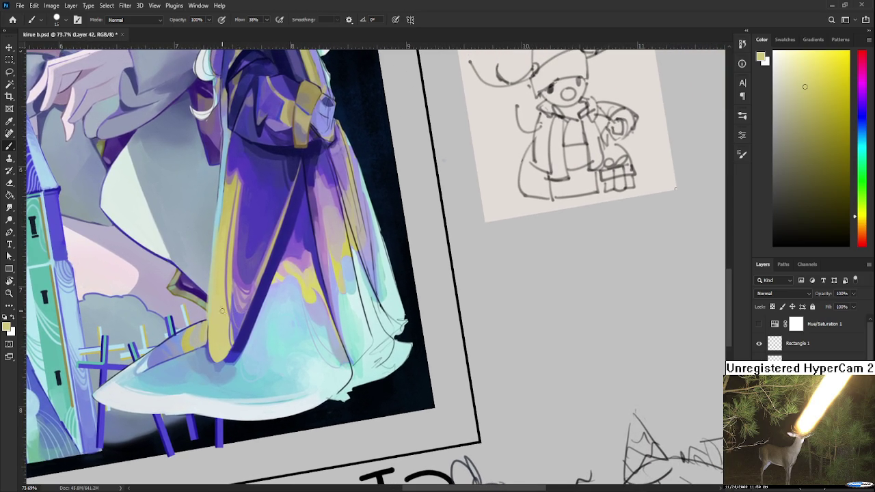
alt+click(266, 283)
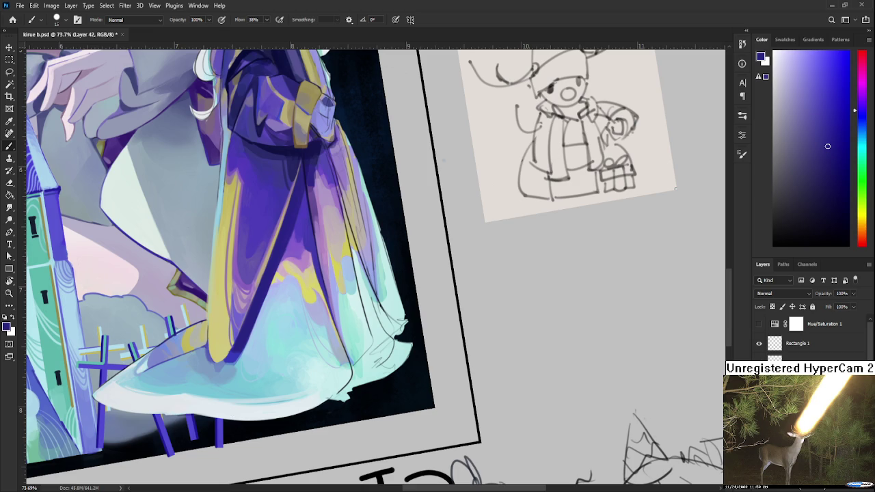
drag(454, 369, 599, 385)
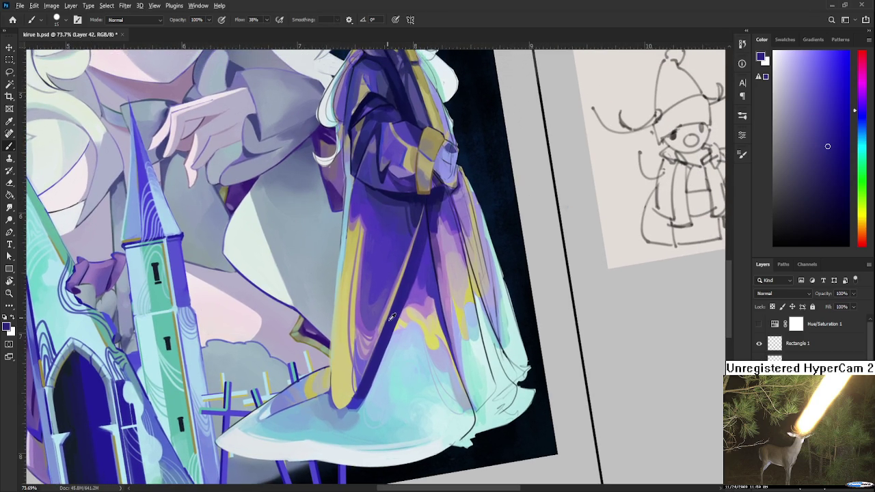
alt+click(388, 318)
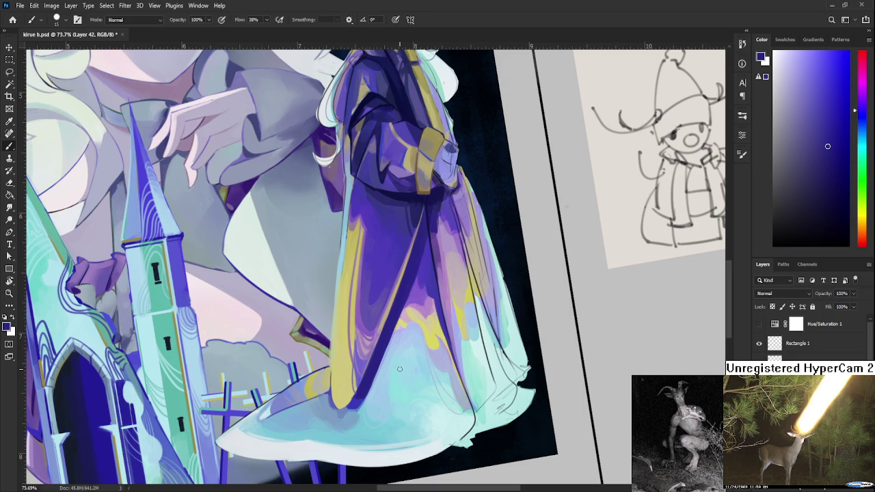
Sample lighter and darker violets and an olive-yellow from the dress.
drag(400, 369, 254, 386)
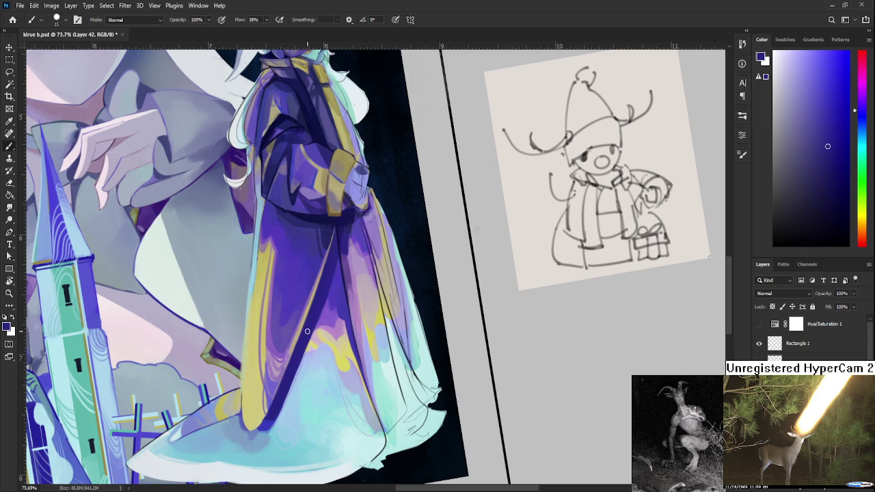
drag(290, 378, 295, 390)
alt+click(295, 390)
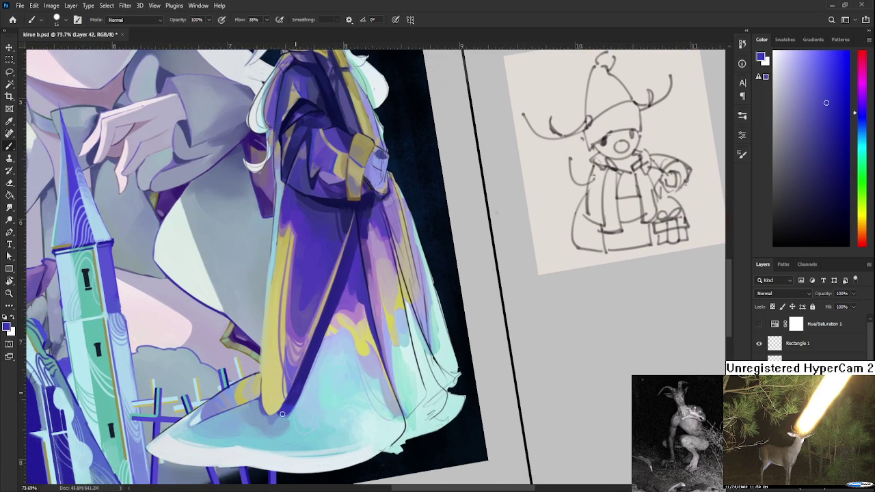
alt+click(302, 384)
alt+click(312, 368)
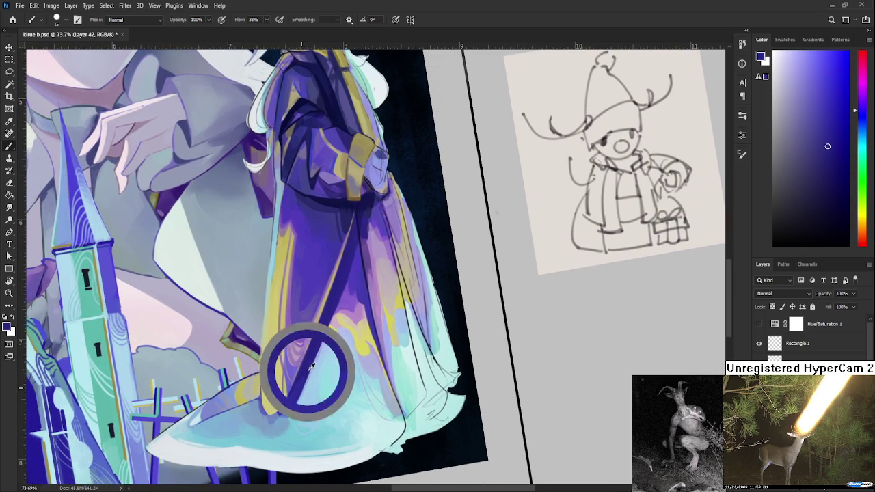
alt+click(281, 407)
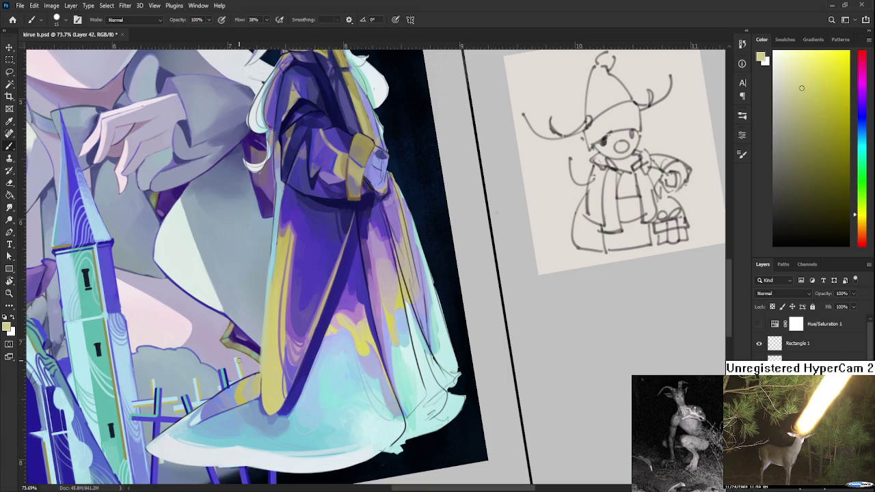
Resample blue-purple and other dress colours to touch up the robe folds.
mouse_move(253, 346)
mouse_down()
mouse_move(253, 362)
mouse_move(230, 375)
mouse_up()
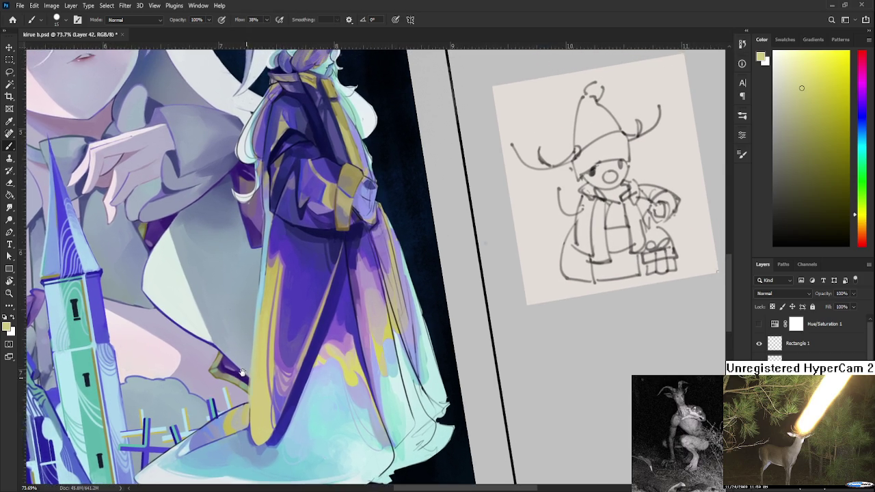
alt+click(286, 392)
alt+click(278, 410)
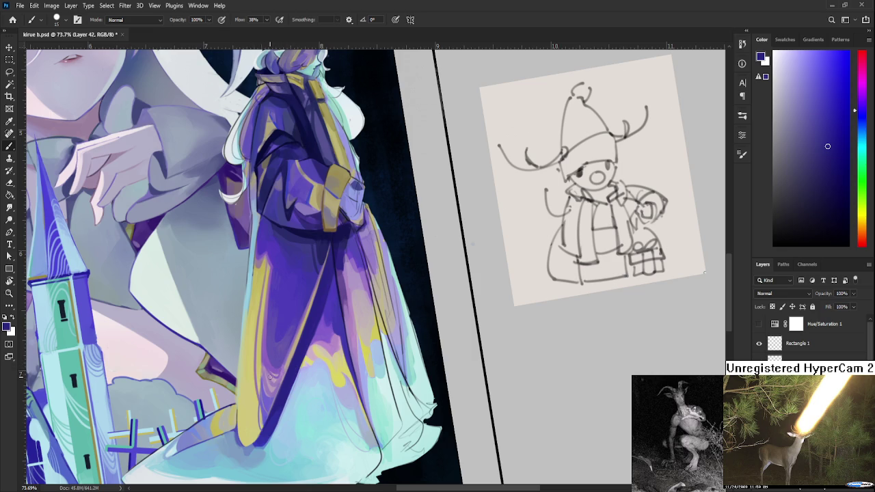
drag(270, 379, 268, 395)
alt+click(292, 367)
alt+click(312, 342)
alt+click(312, 331)
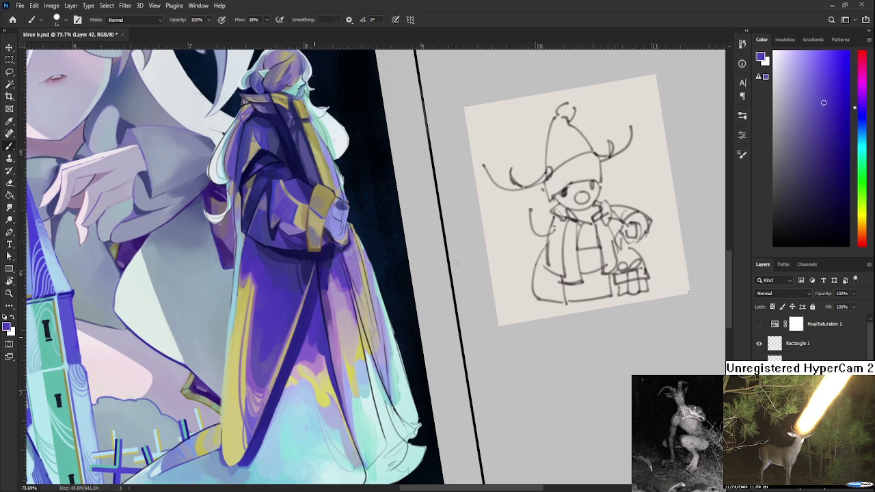
scroll(301, 410, down, 3)
scroll(287, 420, up, 3)
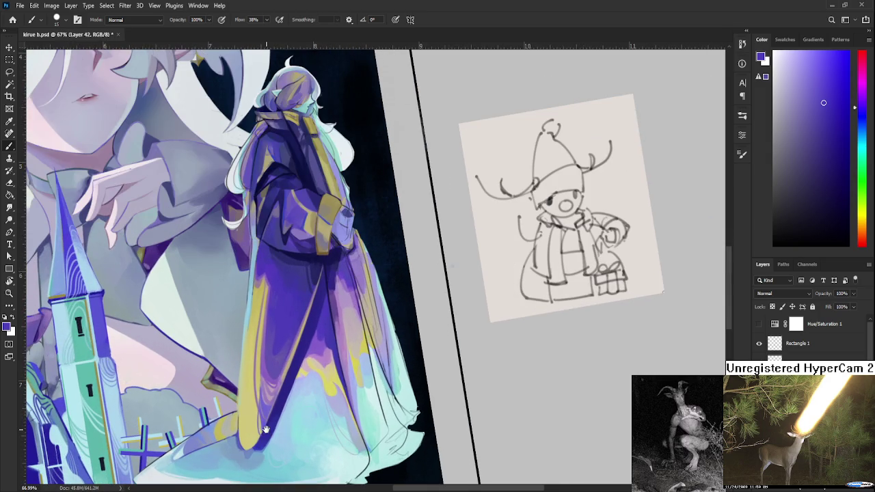
Paint pale cyan-white and light-cyan strokes along the lower hem with a size-20 brush.
drag(269, 430, 289, 347)
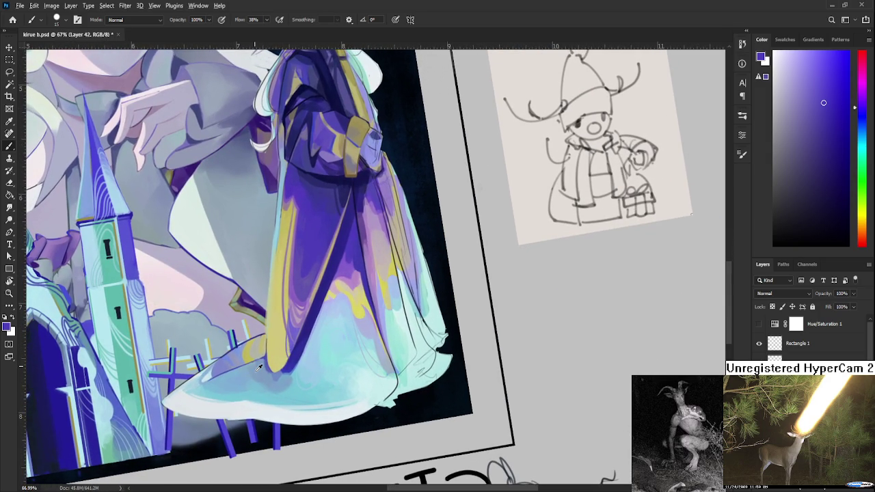
drag(246, 363, 270, 392)
key(bracketright)
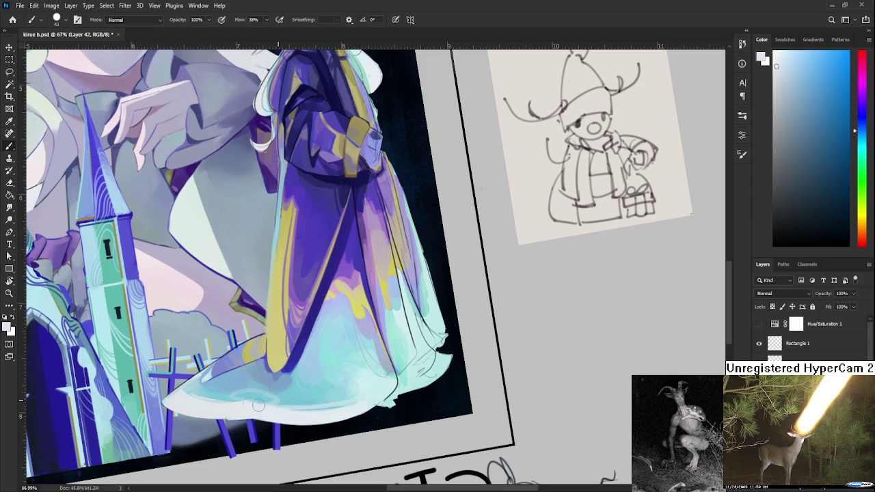
mouse_move(232, 398)
mouse_down()
mouse_move(272, 401)
mouse_move(240, 399)
mouse_up()
alt+click(265, 394)
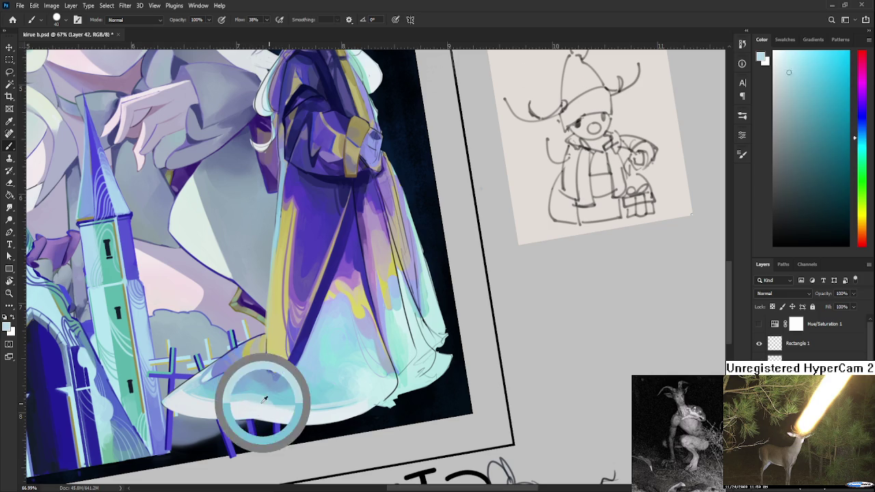
drag(242, 400, 281, 407)
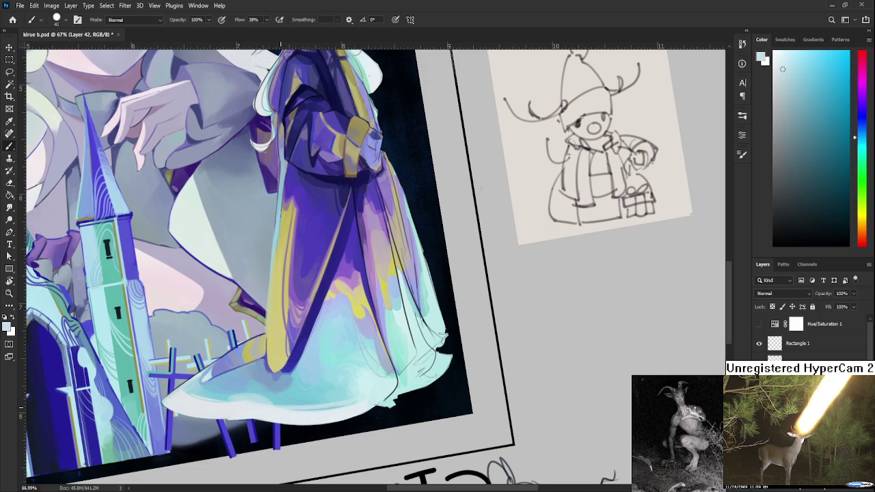
scroll(295, 394, down, 3)
scroll(295, 393, down, 2)
scroll(298, 389, up, 2)
scroll(300, 387, up, 2)
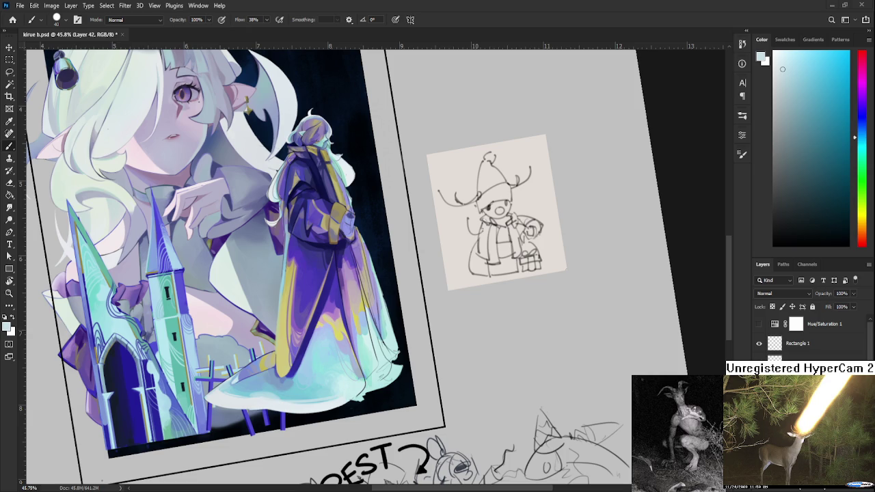
scroll(505, 333, left, 3)
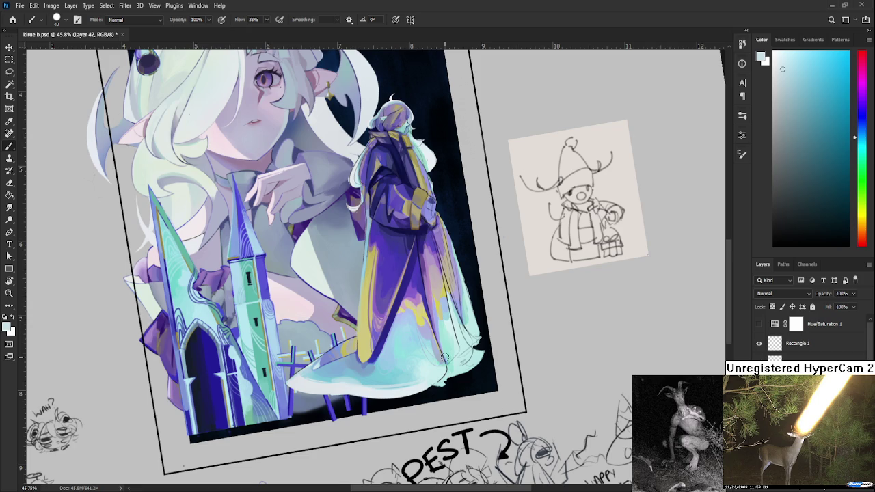
scroll(444, 357, up, 2)
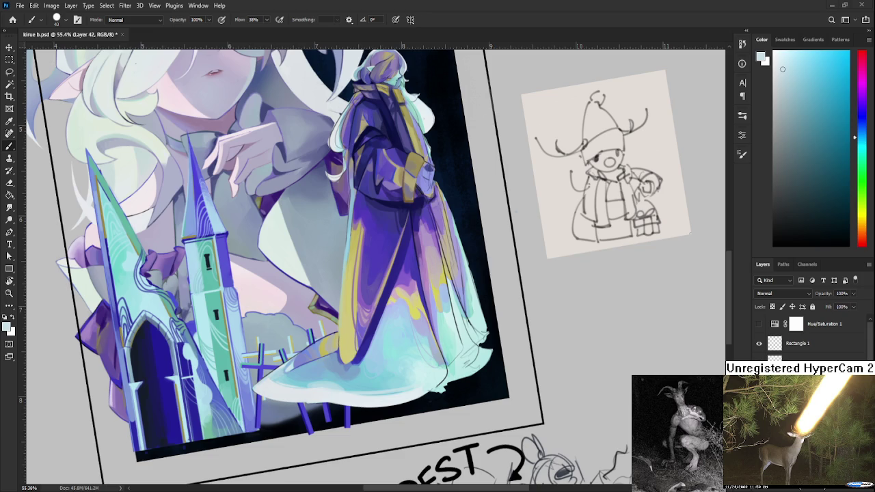
scroll(374, 322, up, 1)
scroll(374, 322, up, 1)
key(r)
Tilt the view about 4 degrees and sample several purples from the robe.
mouse_move(373, 323)
mouse_down()
mouse_move(433, 316)
mouse_move(390, 291)
mouse_up()
key(b)
alt+click(385, 295)
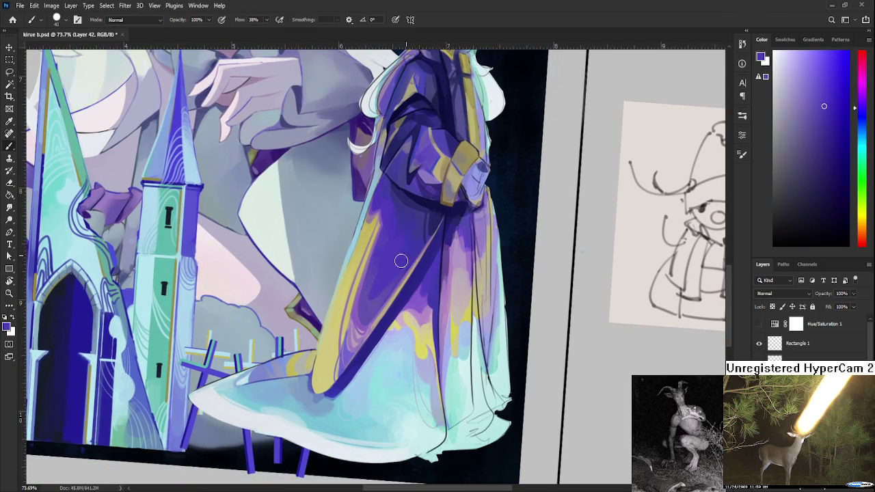
alt+click(395, 283)
alt+click(398, 259)
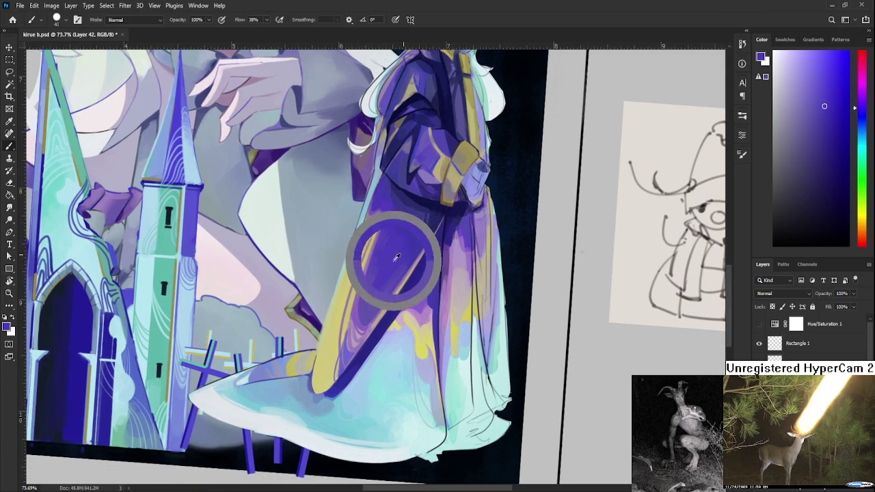
alt+click(401, 273)
drag(402, 274, 346, 347)
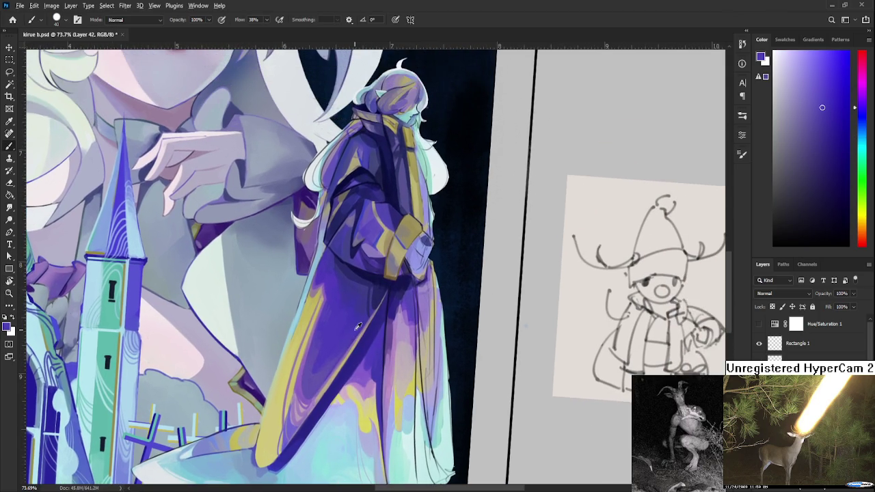
alt+click(335, 317)
Fine-tune a light cyan sampled from the hem and dab it onto the hem.
scroll(325, 328, down, 3)
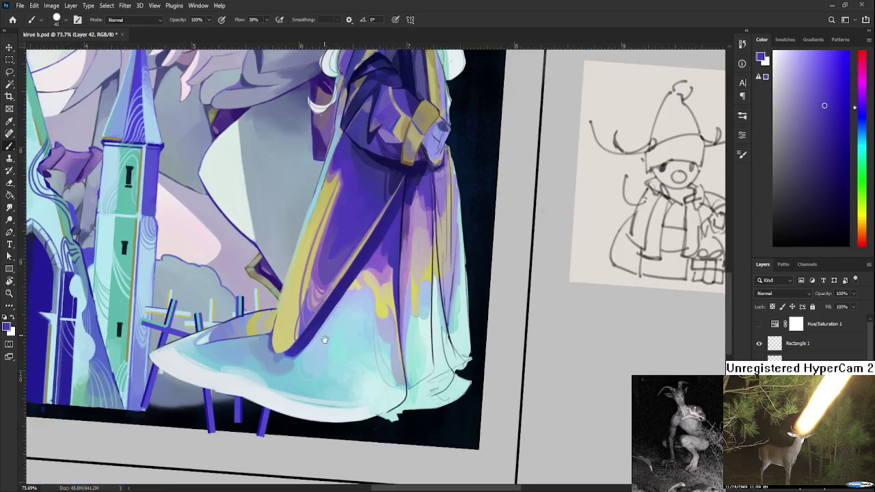
scroll(323, 327, down, 2)
alt+click(313, 327)
alt+click(299, 341)
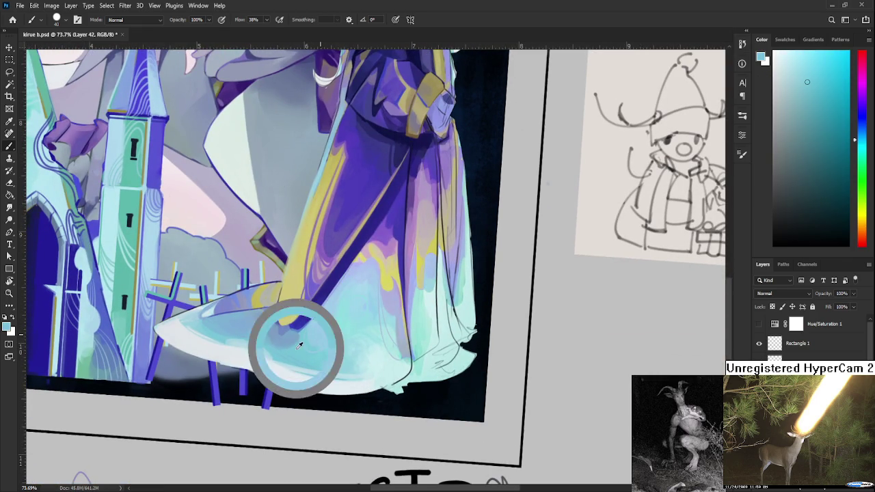
alt+click(294, 335)
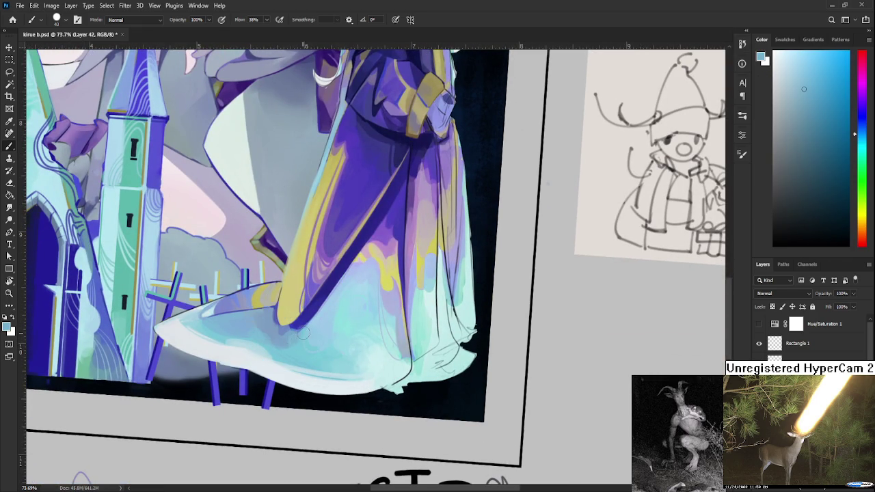
alt+click(314, 330)
alt+click(287, 337)
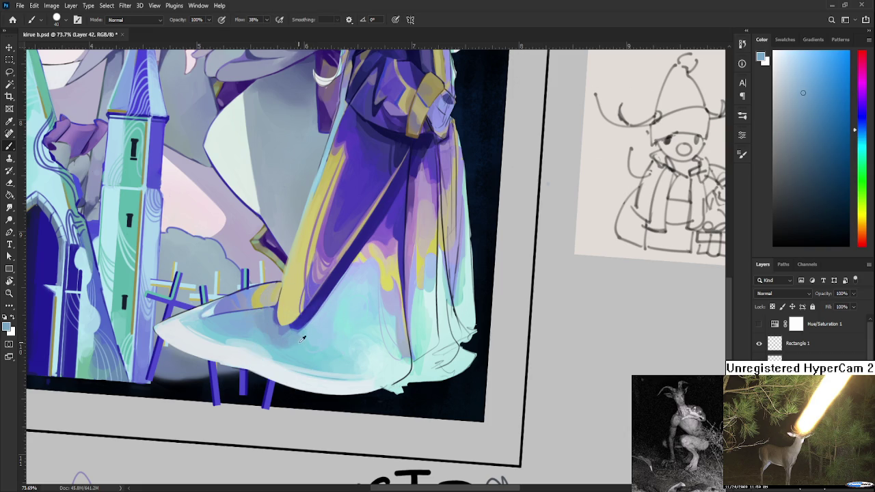
alt+click(292, 345)
alt+click(293, 340)
alt+click(287, 347)
alt+click(287, 347)
drag(287, 346, 281, 345)
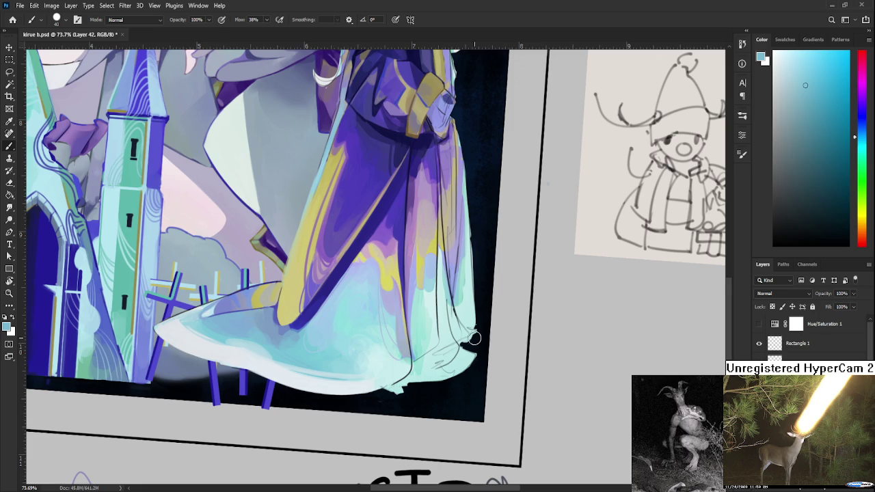
Centre the skirt and sample purple, light cyan and pale blue-violet from the dress folds.
scroll(479, 337, up, 2)
drag(355, 305, 339, 387)
alt+click(336, 297)
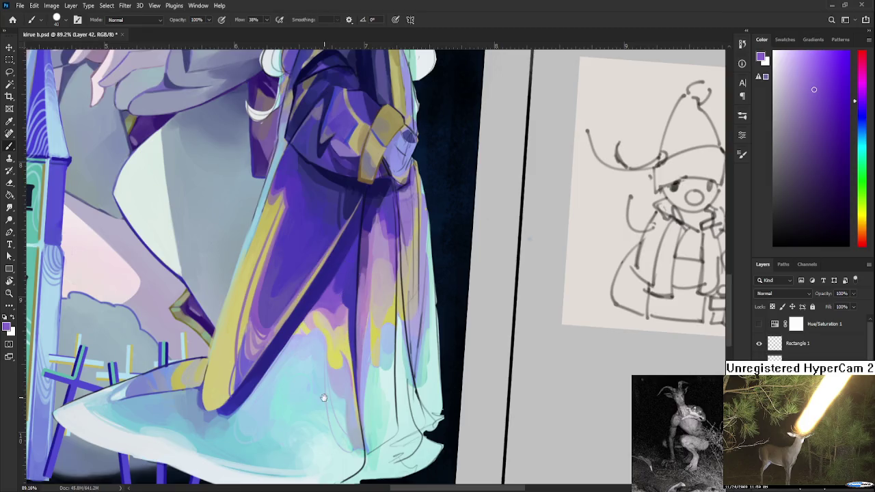
scroll(336, 314, down, 3)
alt+click(356, 313)
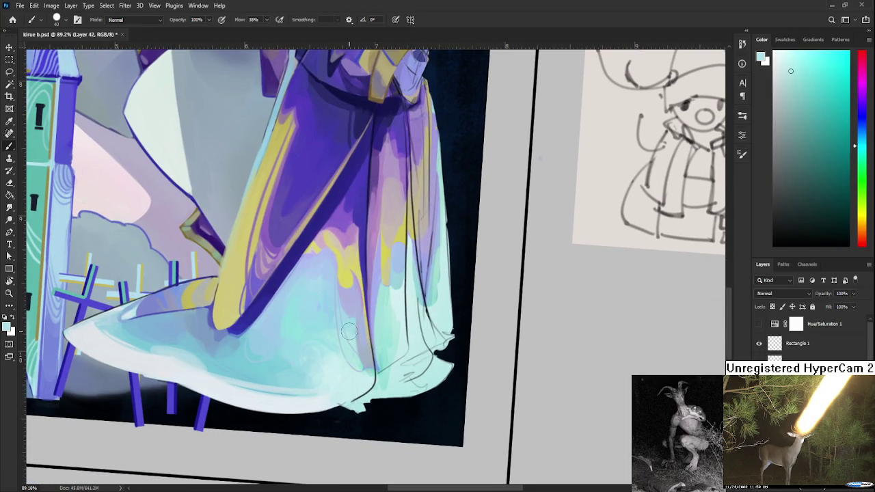
alt+click(351, 317)
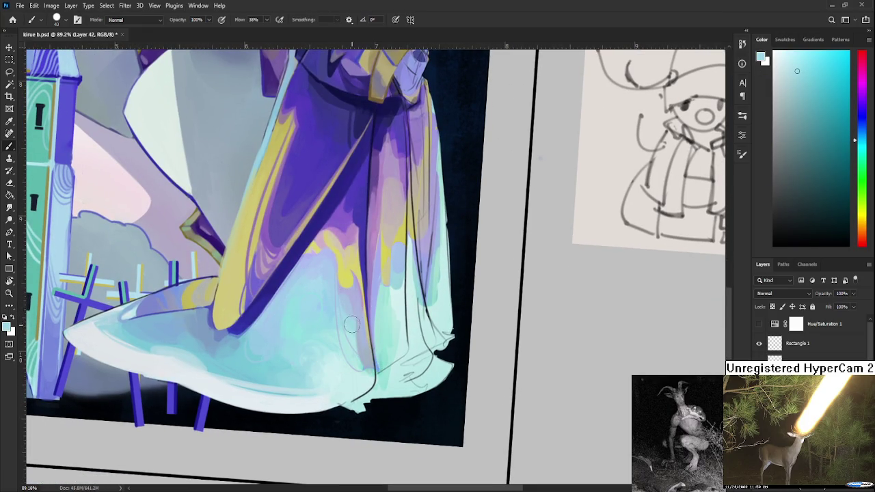
alt+click(361, 304)
alt+click(360, 327)
alt+click(361, 371)
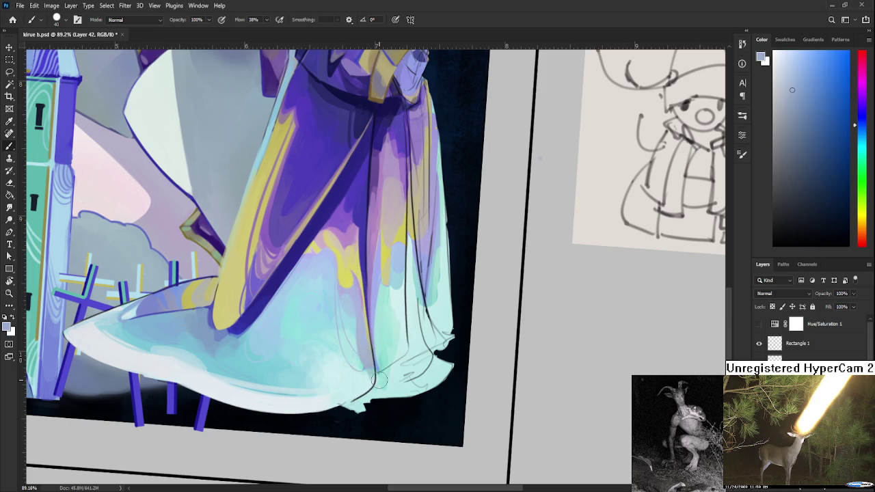
scroll(372, 355, up, 2)
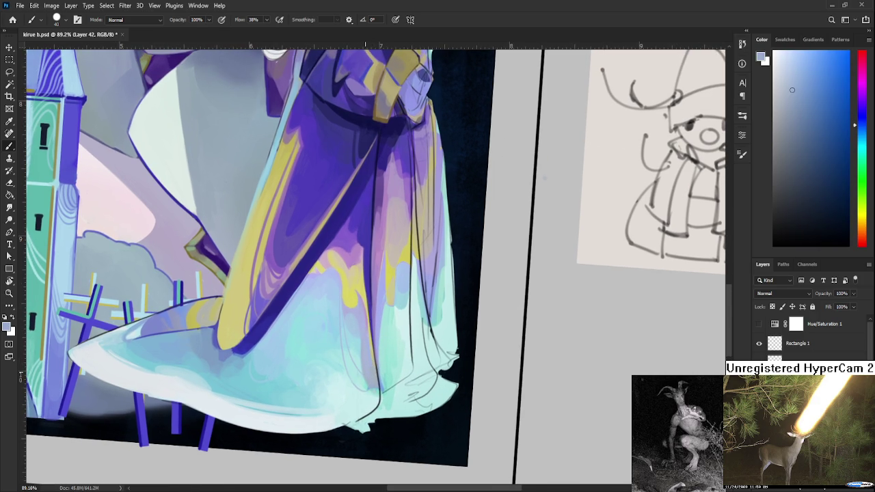
scroll(369, 383, down, 2)
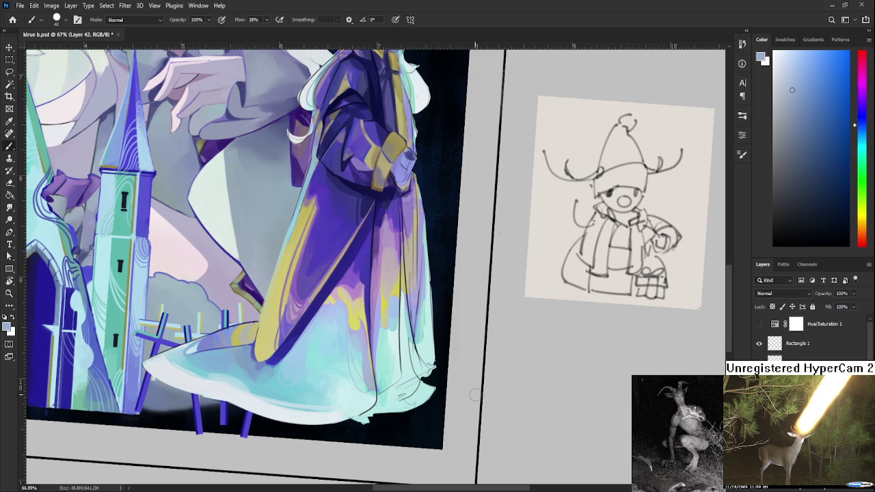
Tilt the canvas view about 43° for easier brushwork.
scroll(370, 369, down, 1)
scroll(369, 369, down, 1)
scroll(369, 369, down, 2)
scroll(388, 340, up, 2)
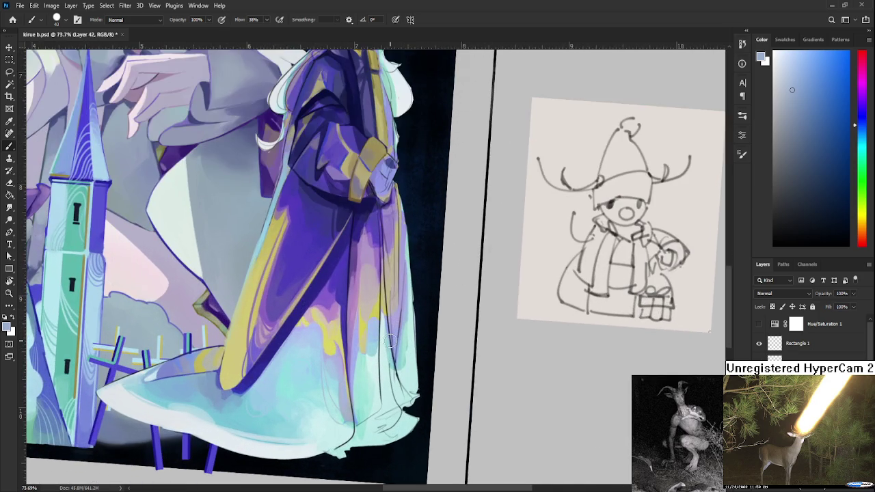
key(r)
drag(374, 363, 269, 340)
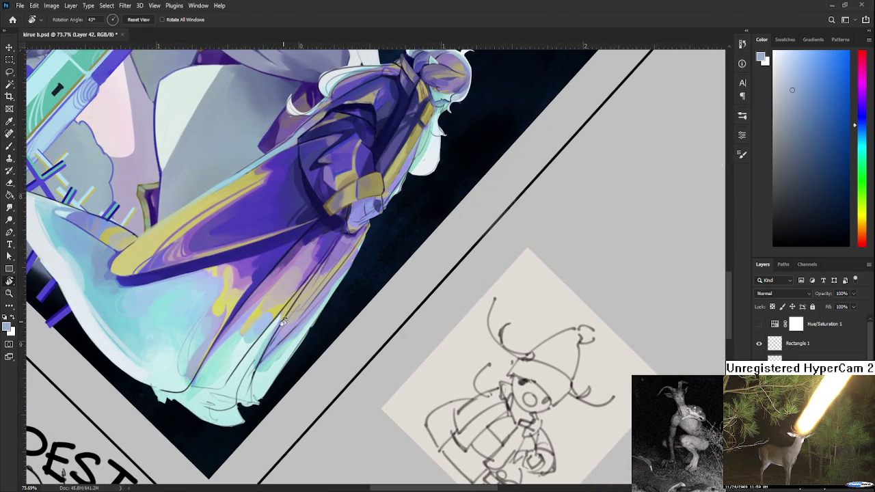
Sample yellow, green and lighter cyan tones from the robe's lower folds with the Brush.
key(b)
alt+click(283, 313)
alt+click(266, 309)
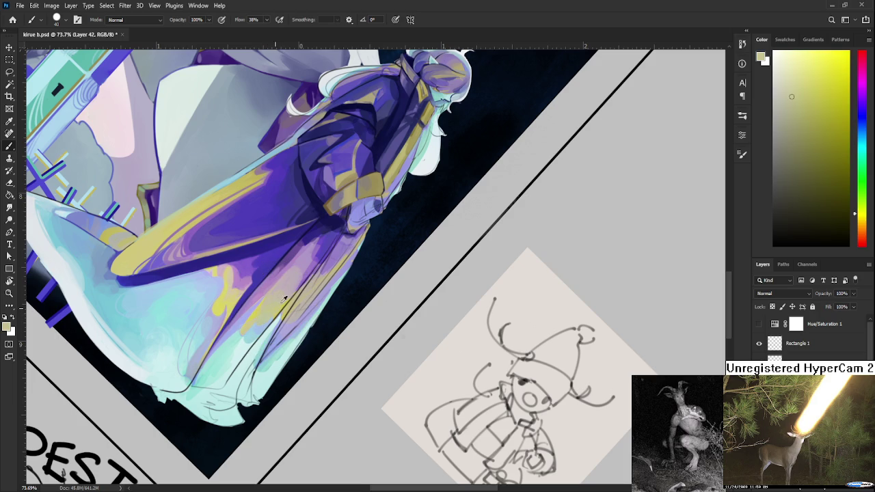
alt+click(268, 318)
alt+click(259, 329)
alt+click(257, 317)
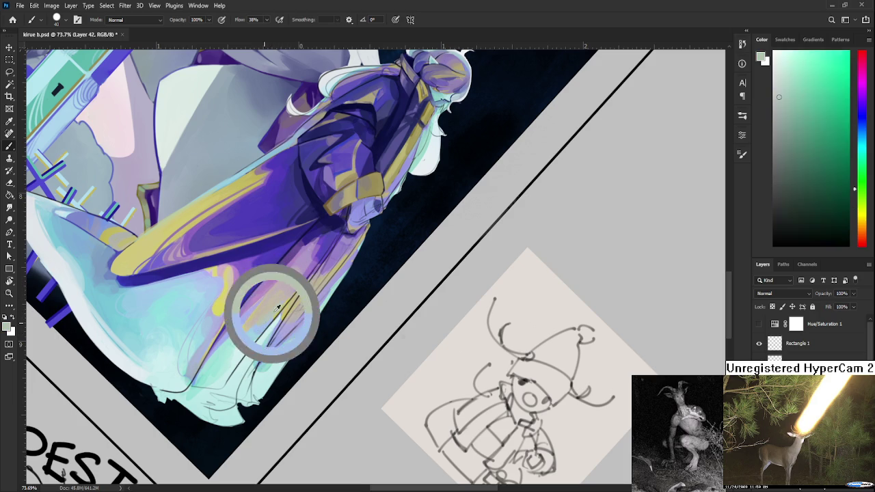
alt+click(276, 307)
alt+click(259, 326)
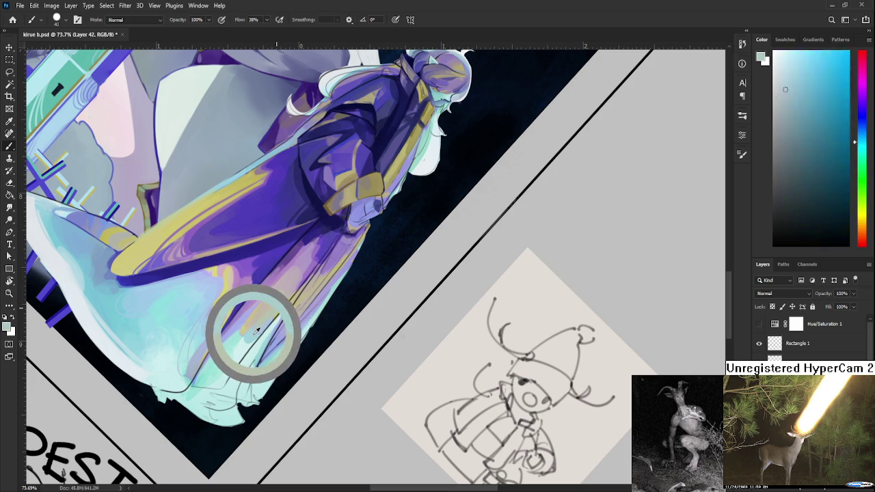
alt+click(246, 316)
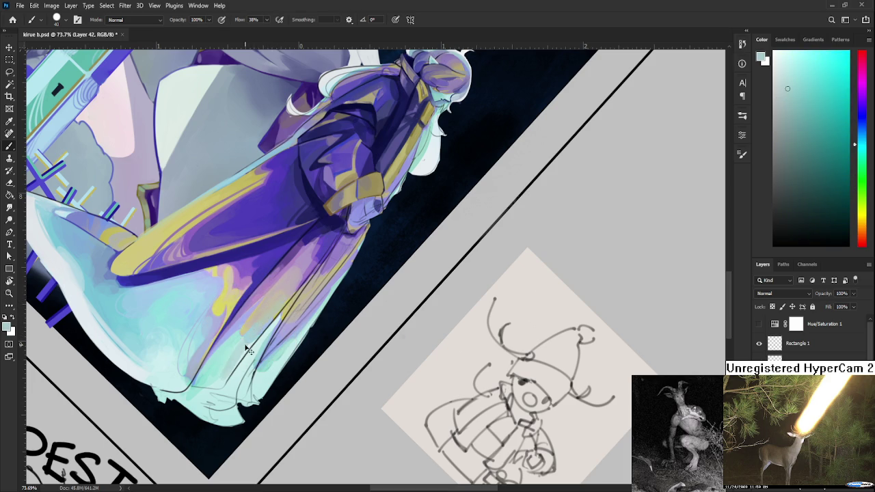
alt+click(246, 331)
alt+click(242, 338)
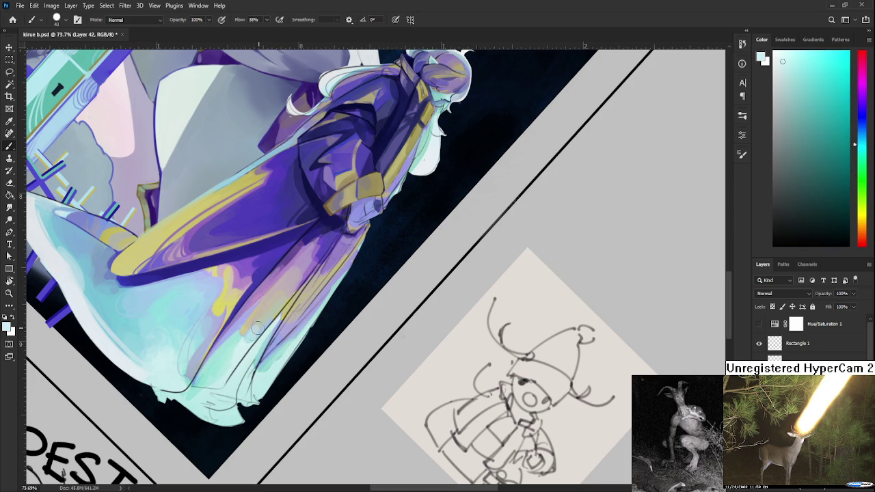
Turn the canvas back to nearly upright and sample a mint colour from the lower robe.
key(r)
mouse_move(283, 341)
mouse_down()
mouse_move(344, 303)
mouse_move(298, 322)
mouse_up()
alt+click(297, 329)
alt+click(289, 421)
alt+click(291, 410)
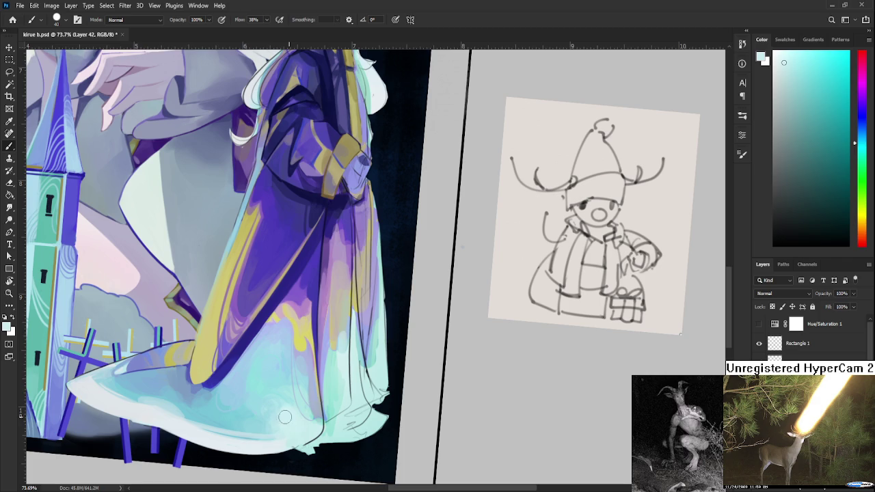
Sample a lighter mint tone from the lower robe to paint with.
alt+click(274, 410)
alt+click(281, 412)
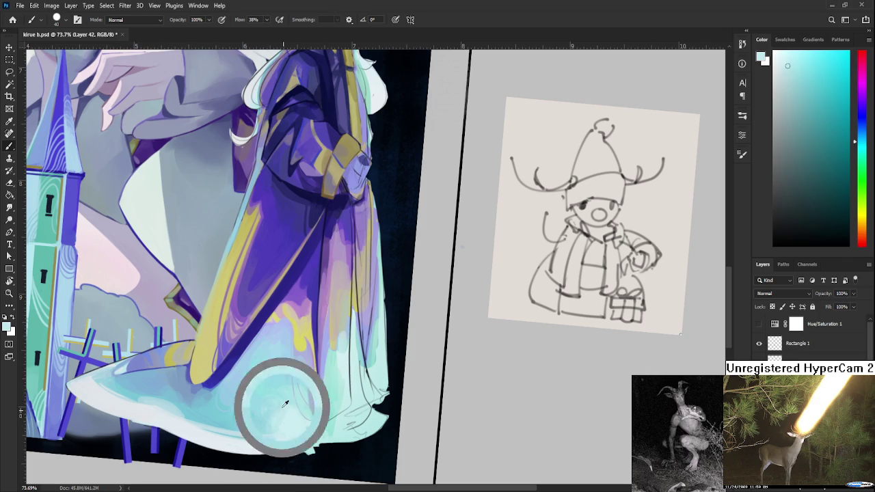
alt+click(287, 412)
alt+click(287, 415)
alt+click(287, 414)
alt+click(282, 392)
alt+click(284, 390)
alt+click(285, 386)
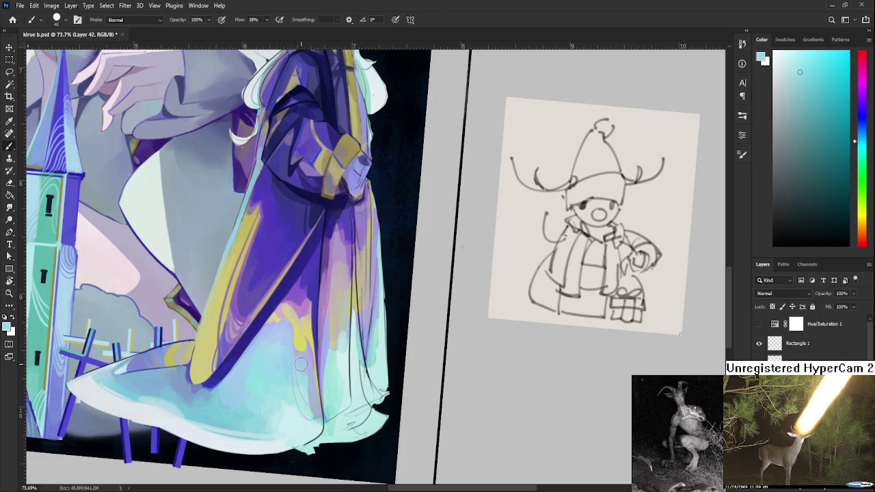
Blend the lighter mint into the lower robe and straighten the canvas to 0°.
mouse_move(297, 377)
mouse_down()
mouse_move(301, 391)
mouse_move(294, 387)
mouse_up()
scroll(321, 338, down, 3)
key(r)
drag(321, 338, 338, 387)
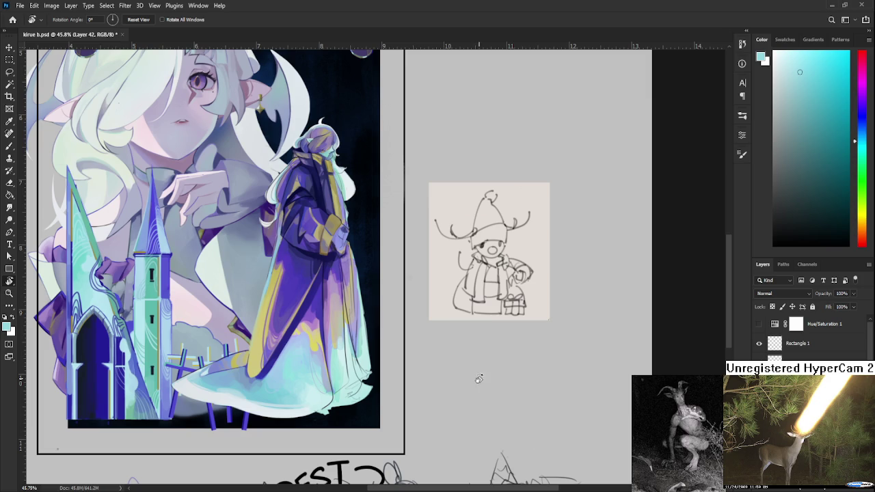
Bring the robed figure into view and sample the robe's purple.
scroll(369, 308, down, 2)
scroll(346, 334, up, 3)
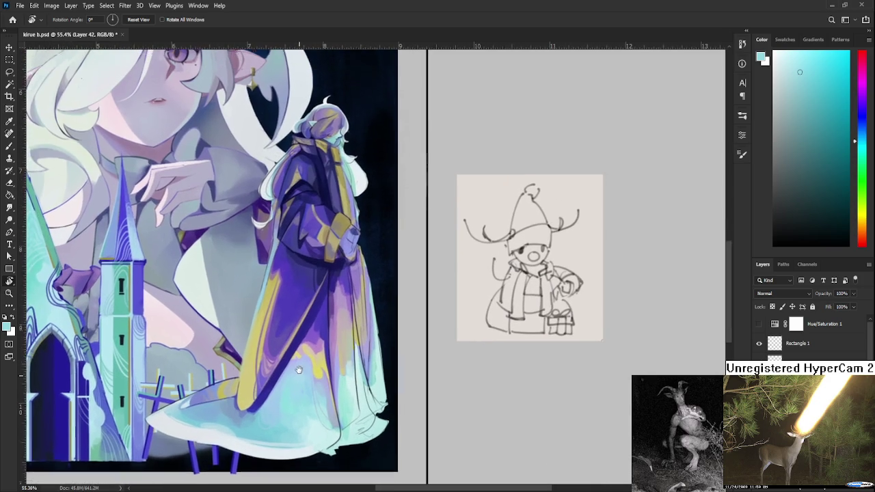
drag(295, 328, 299, 375)
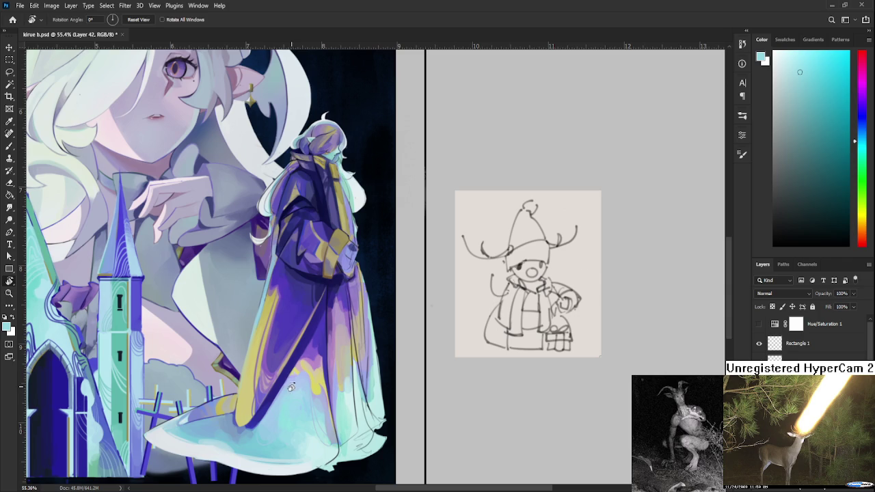
key(b)
alt+click(321, 369)
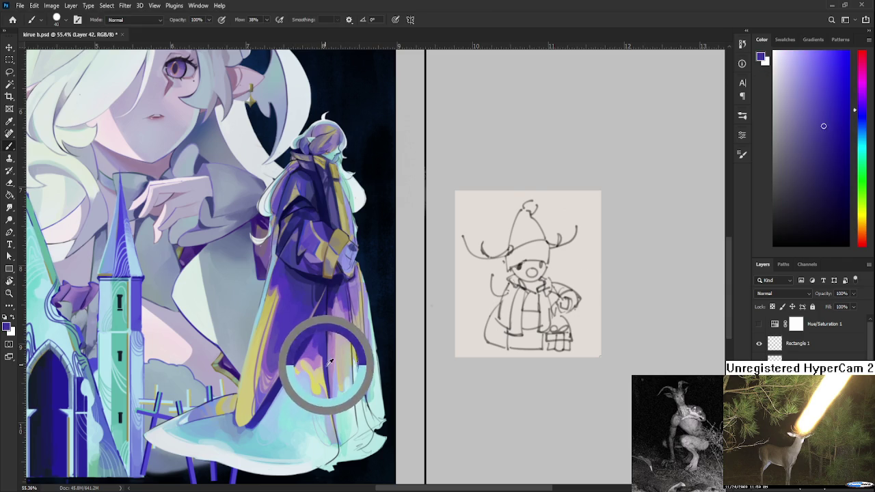
mouse_move(328, 437)
mouse_down()
mouse_move(347, 369)
mouse_move(335, 347)
mouse_up()
Erase stray paint along the hem's lower right edge, then sample the hem's near-white pale blue.
key(e)
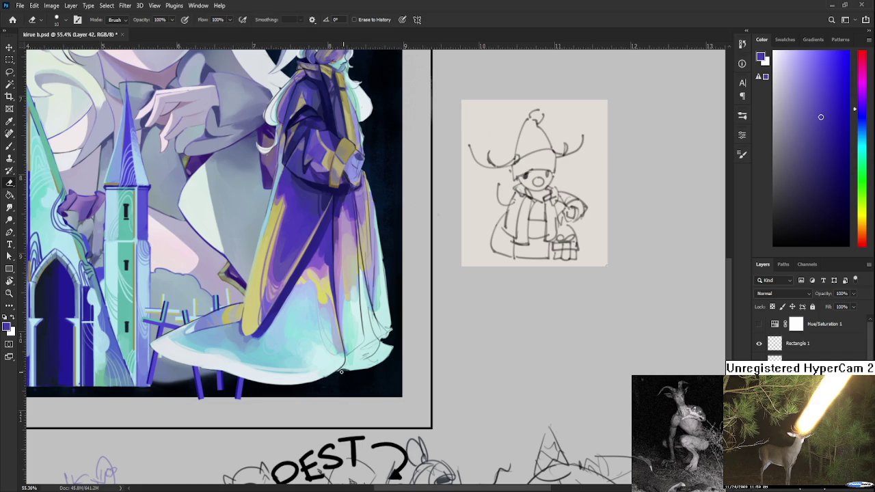
scroll(342, 374, left, 5)
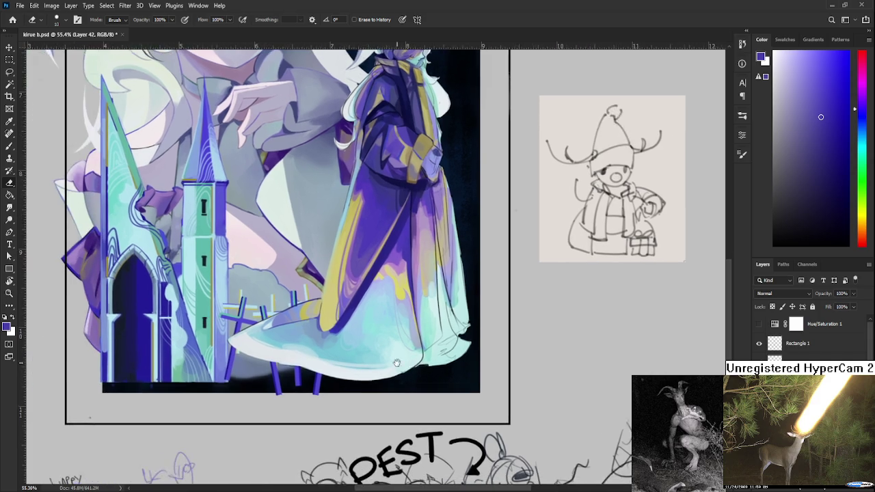
scroll(342, 374, left, 5)
scroll(338, 365, up, 2)
key(b)
alt+click(338, 365)
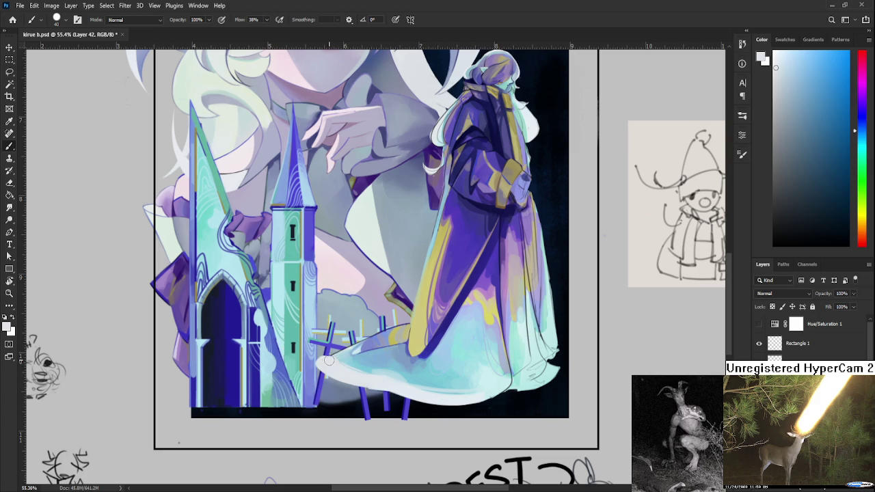
Shrink the brush to about 15 and sample pale cyan and near-white from the hem.
key(bracketleft)
key(bracketleft)
alt+click(351, 351)
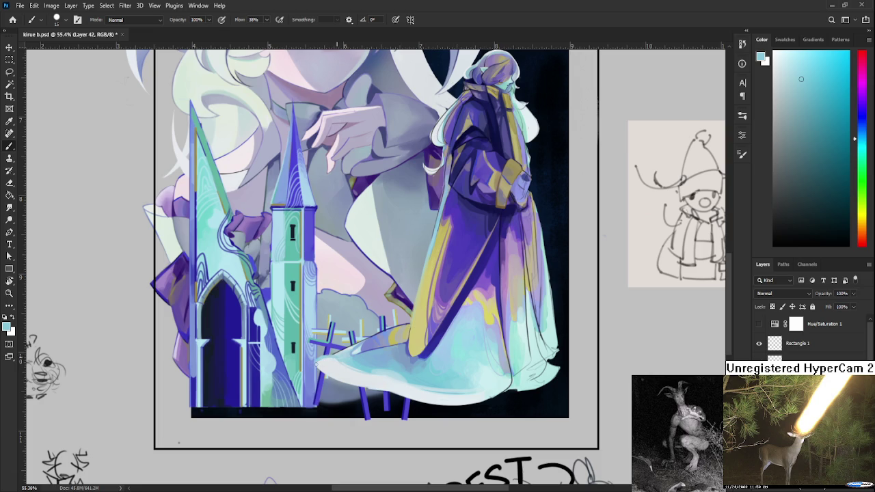
alt+click(322, 364)
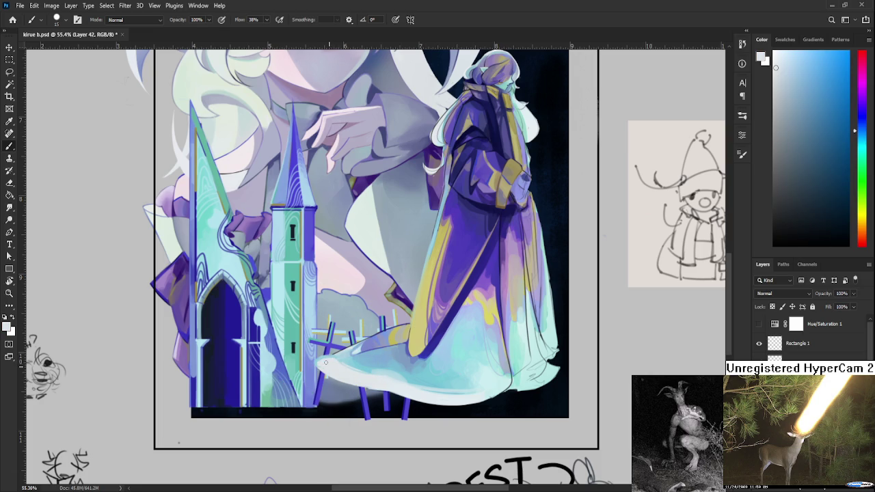
alt+click(344, 357)
alt+click(347, 357)
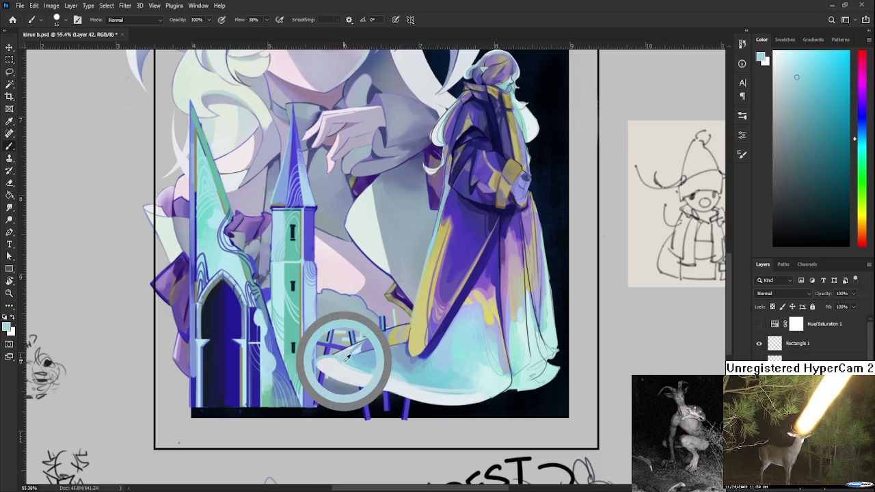
alt+click(337, 351)
alt+click(335, 362)
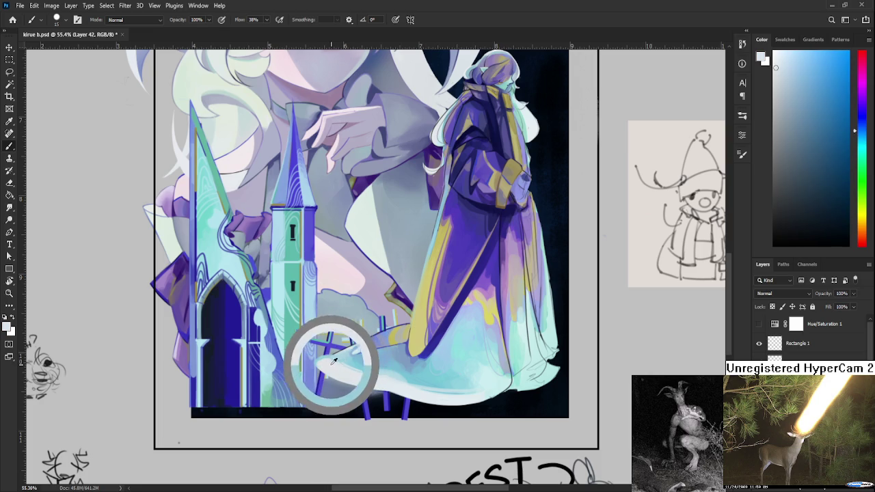
alt+click(358, 357)
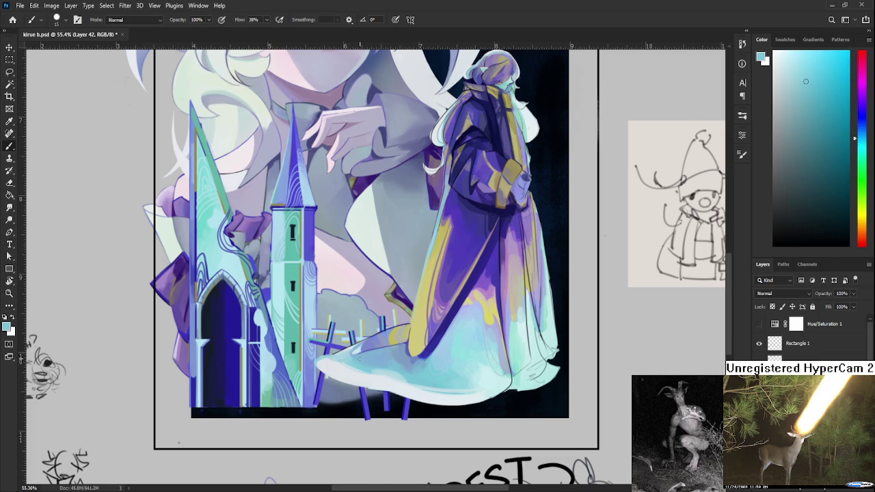
alt+click(363, 368)
alt+click(358, 360)
alt+click(371, 361)
alt+click(363, 366)
Fine-tune the sampled hem colour across bluer cyan, near-white and light cyan tones.
alt+click(369, 363)
alt+click(365, 359)
alt+click(363, 361)
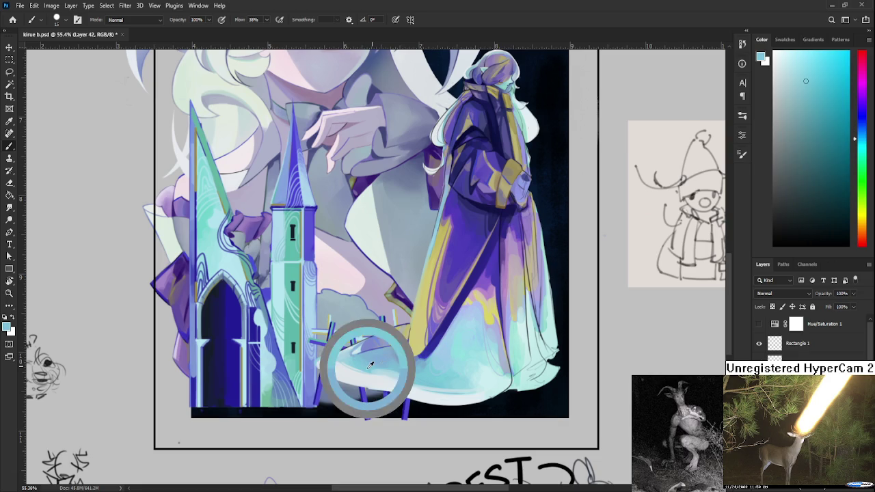
alt+click(370, 364)
alt+click(367, 366)
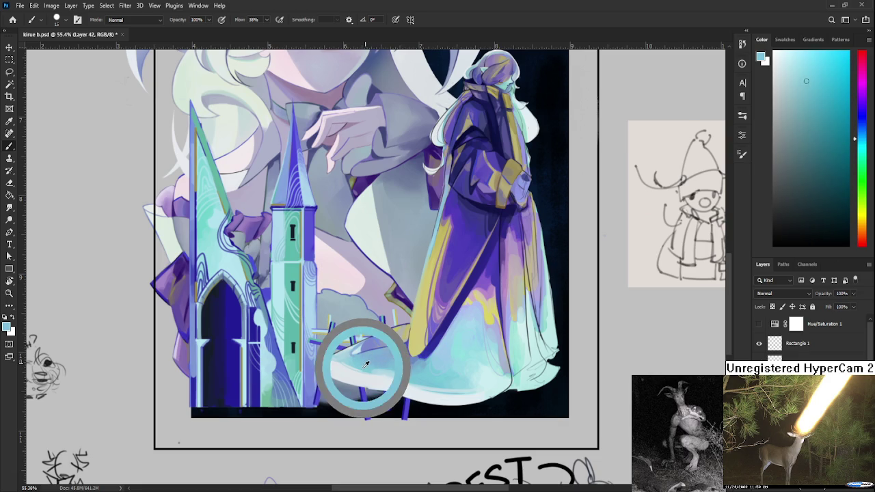
alt+click(369, 365)
alt+click(372, 366)
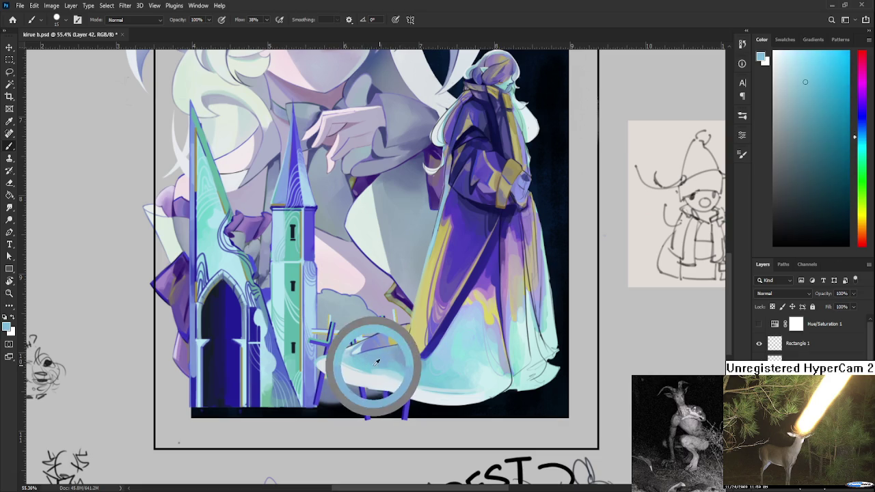
alt+click(363, 364)
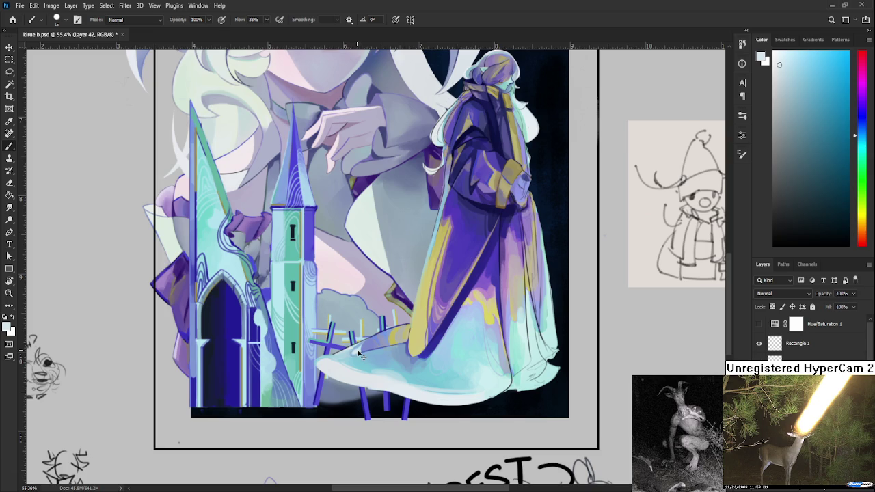
alt+click(359, 352)
alt+click(362, 367)
alt+click(364, 369)
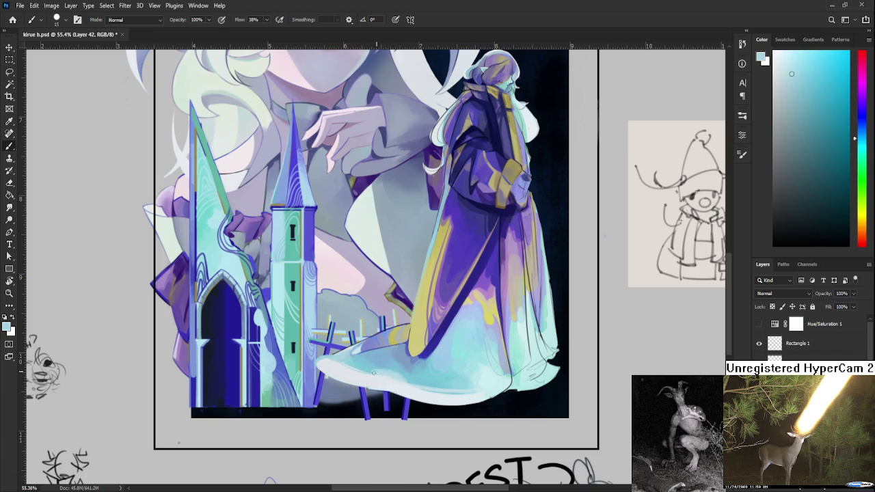
alt+click(369, 376)
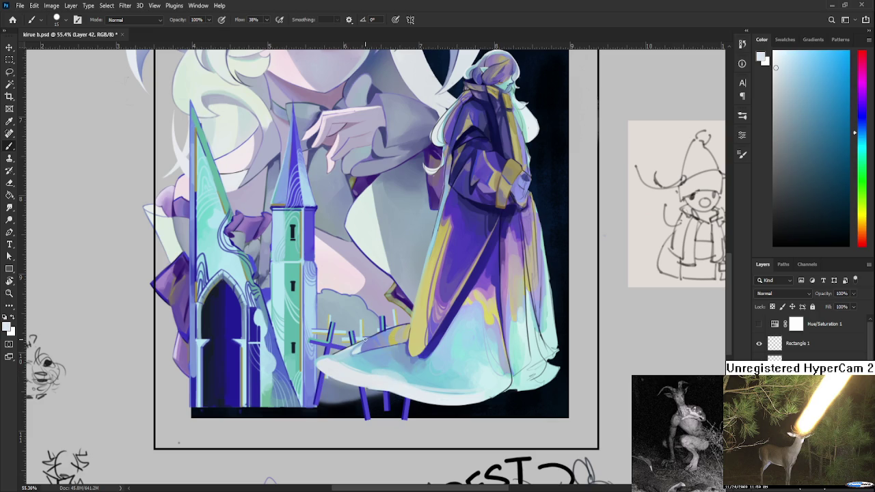
alt+click(373, 368)
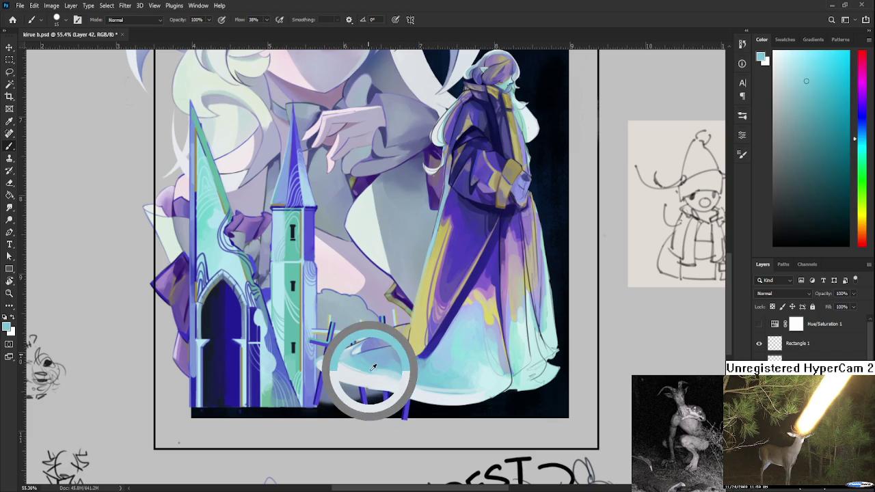
alt+click(366, 356)
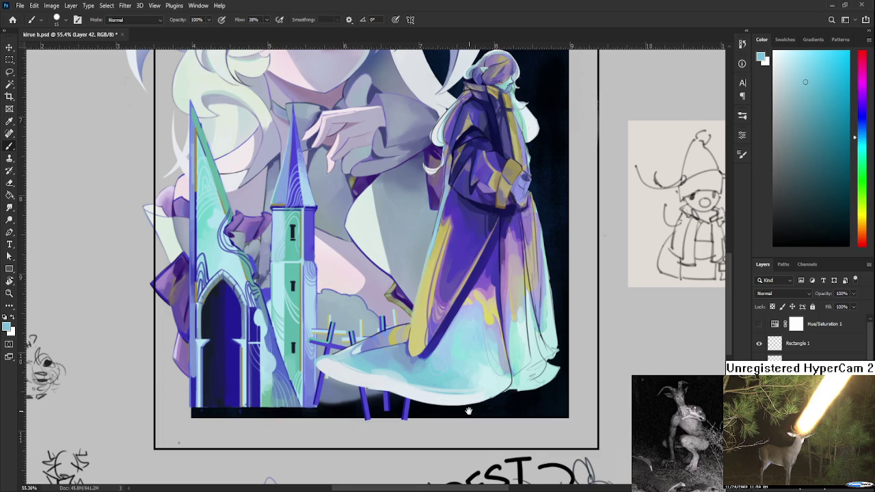
Paint soft pale and mint strokes along the robe hem.
scroll(469, 412, right, 3)
alt+click(337, 384)
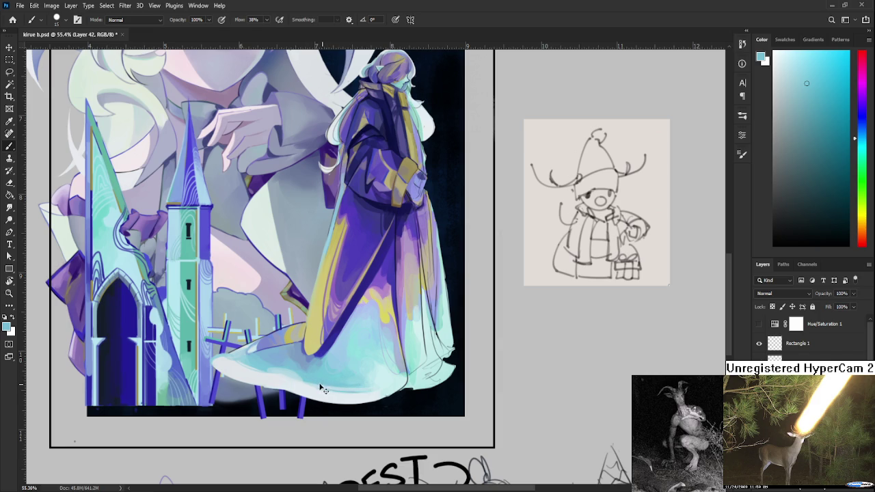
drag(369, 388, 327, 384)
alt+click(372, 387)
drag(377, 389, 385, 380)
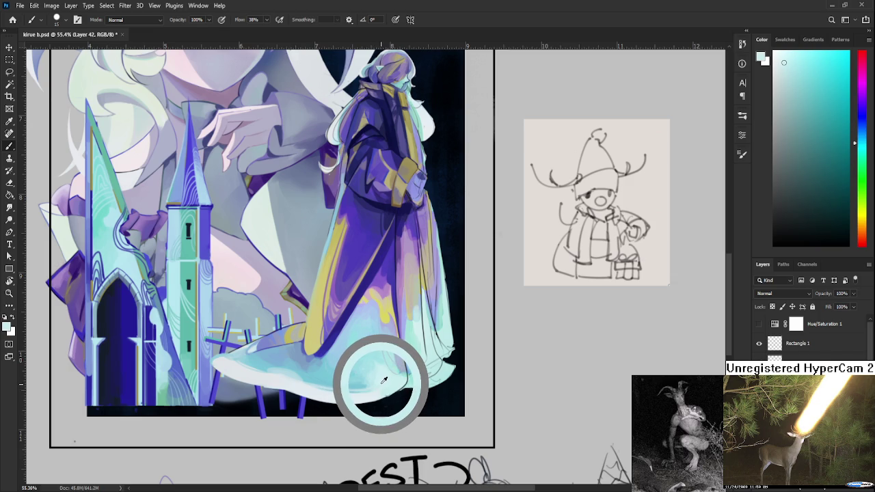
drag(385, 381, 381, 384)
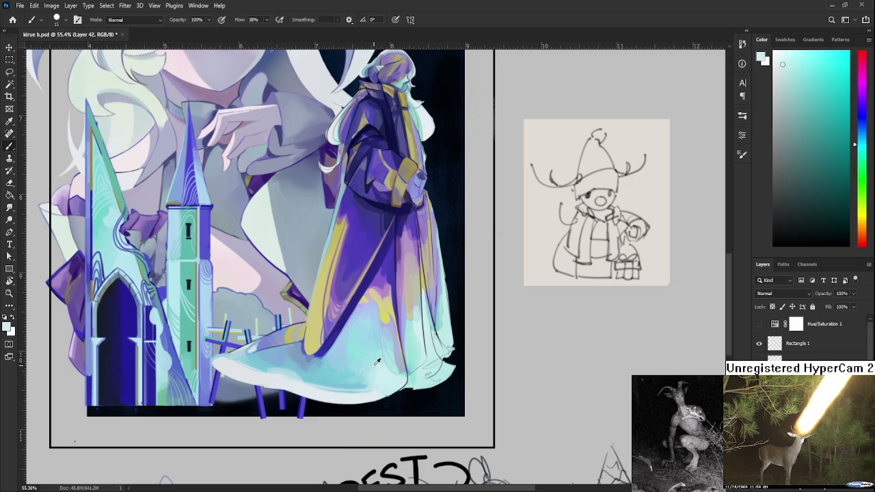
mouse_move(375, 385)
mouse_down()
mouse_move(381, 381)
mouse_move(366, 394)
mouse_up()
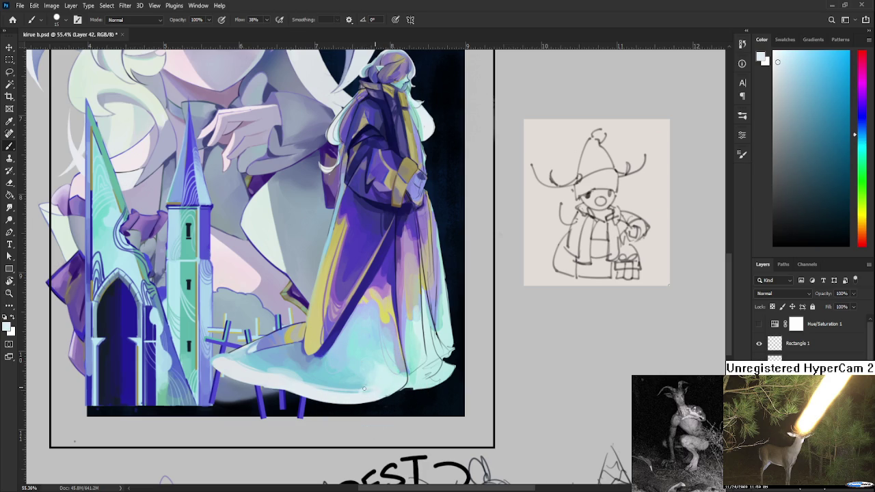
alt+click(365, 392)
drag(369, 392, 378, 391)
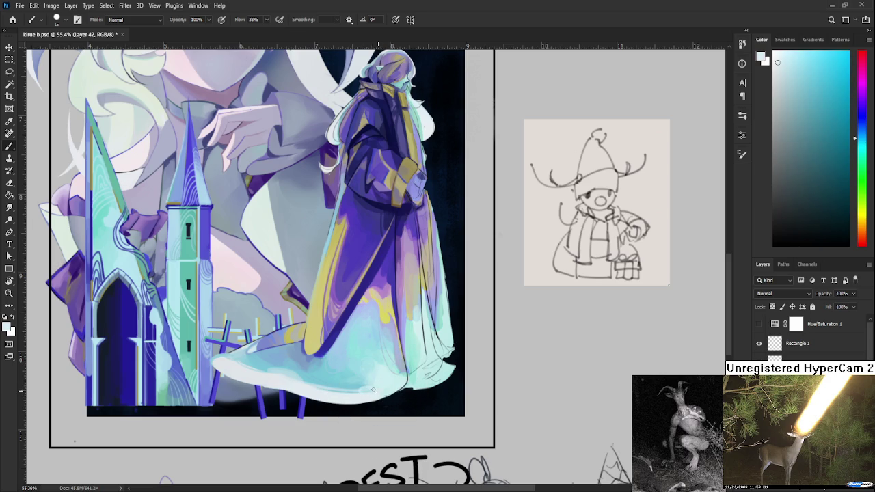
alt+click(374, 391)
Sample light cyan, near-white and neighbouring tones around the hem edge.
alt+click(379, 384)
alt+click(364, 394)
alt+click(357, 379)
alt+click(364, 380)
alt+click(368, 388)
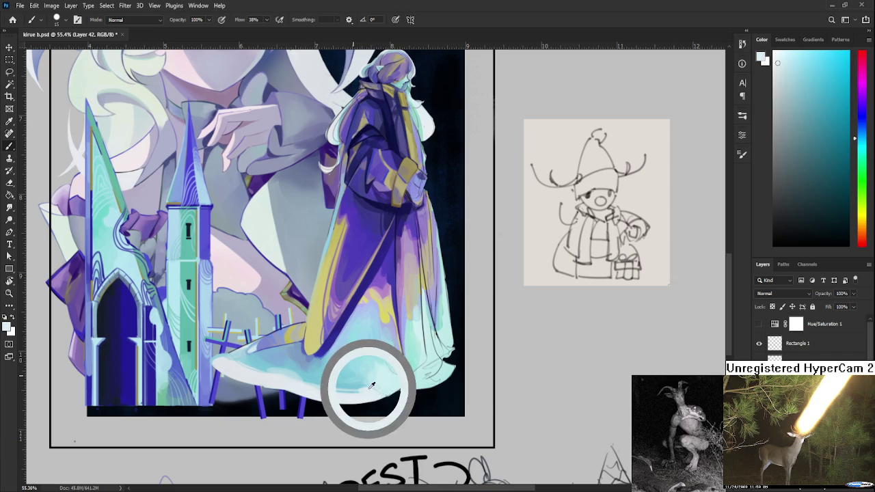
alt+click(374, 388)
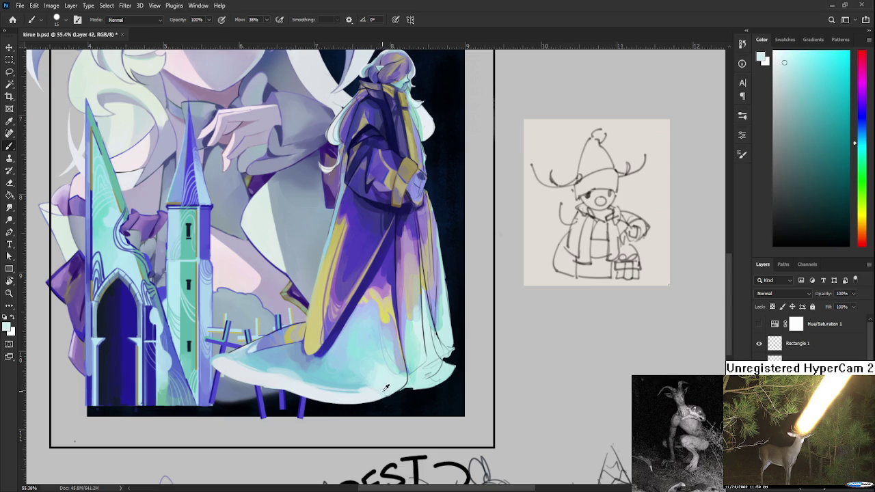
alt+click(385, 388)
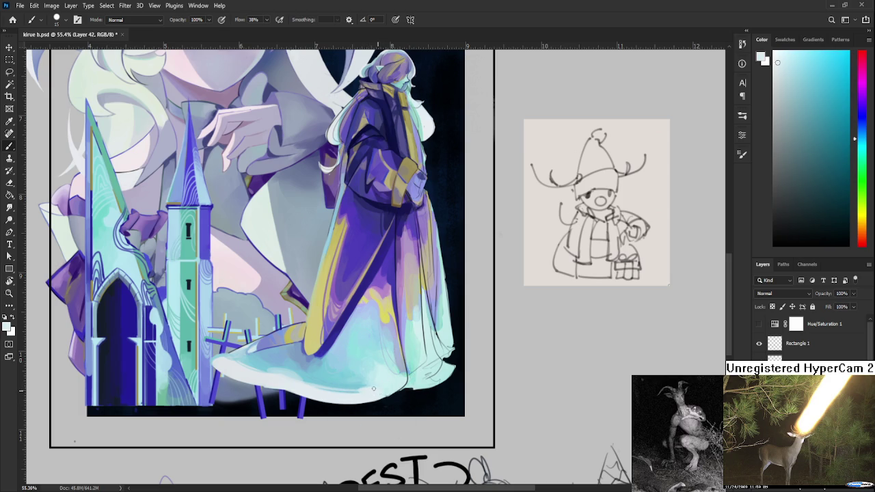
alt+click(384, 369)
alt+click(387, 367)
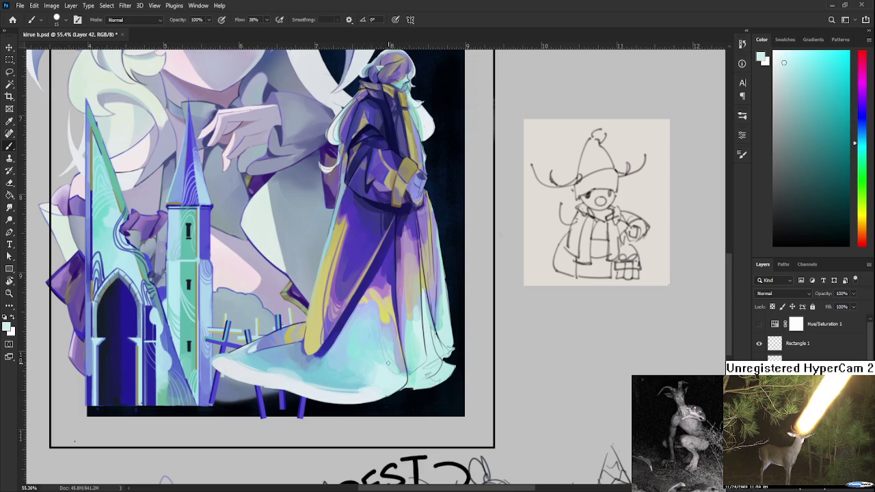
alt+click(391, 348)
drag(398, 366, 384, 376)
Pick pale cyan and light blue from the hem for blending.
scroll(394, 369, down, 3)
scroll(394, 369, down, 2)
scroll(394, 370, up, 1)
scroll(394, 367, up, 3)
scroll(393, 368, up, 1)
scroll(394, 367, up, 1)
scroll(383, 368, up, 1)
scroll(360, 370, up, 1)
scroll(360, 369, down, 3)
scroll(383, 361, up, 1)
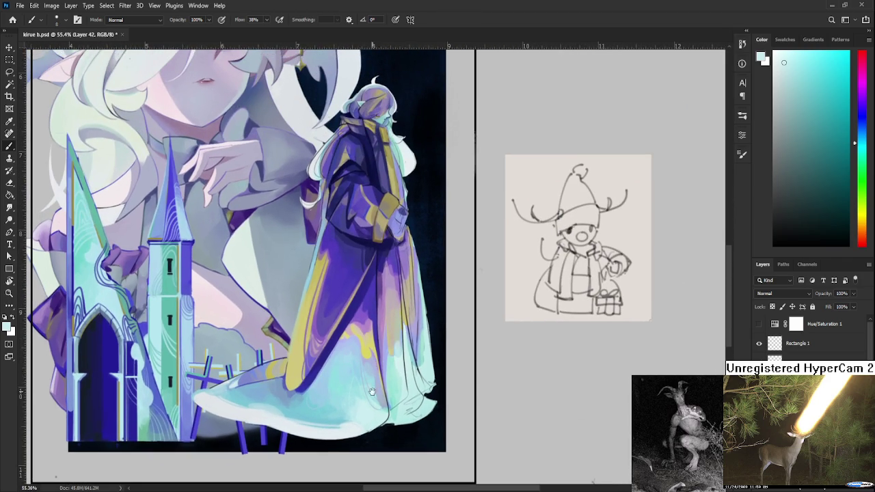
scroll(366, 402, up, 1)
scroll(362, 402, up, 1)
scroll(356, 400, up, 1)
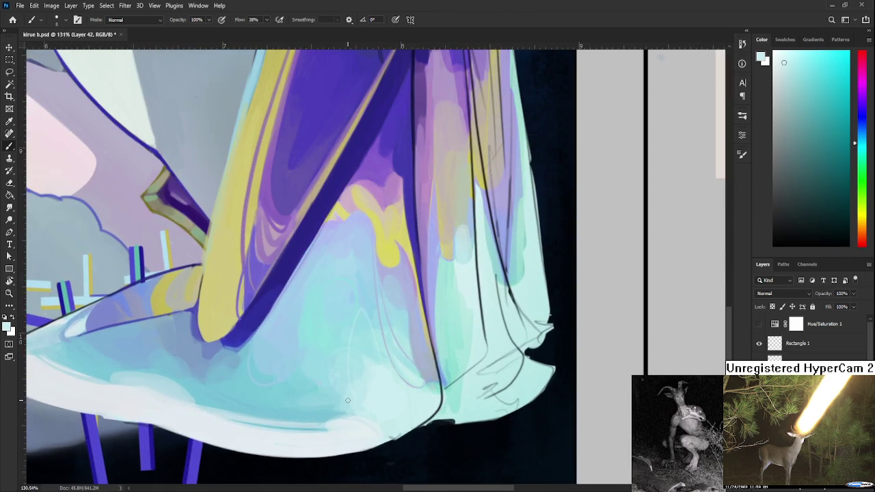
scroll(348, 400, up, 1)
alt+click(296, 381)
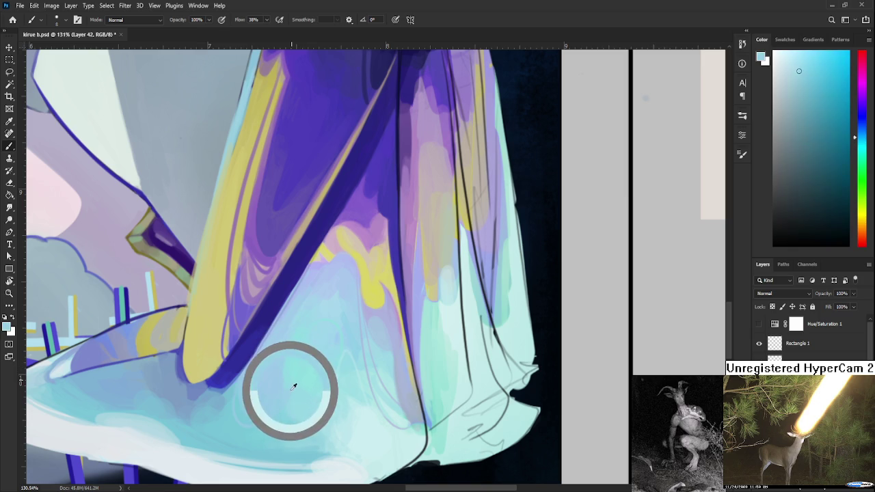
alt+click(301, 369)
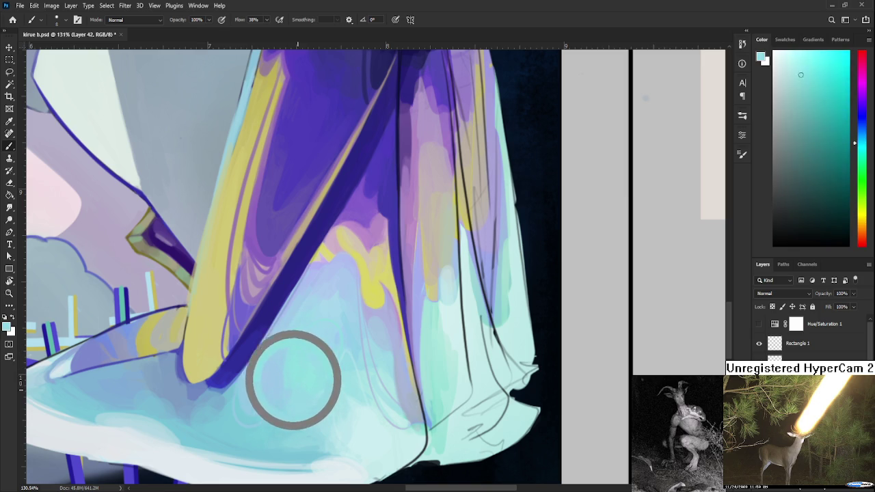
alt+click(293, 345)
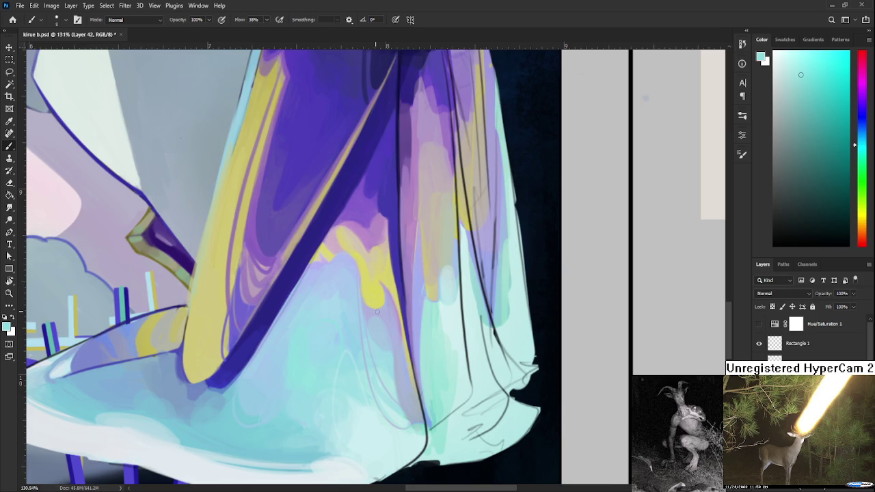
Rotate the canvas to angle the robe and sample tones along the skirt.
scroll(340, 286, down, 2)
scroll(383, 314, down, 2)
scroll(444, 356, down, 2)
scroll(523, 389, down, 1)
scroll(523, 389, up, 2)
scroll(523, 390, up, 2)
scroll(523, 390, up, 2)
key(r)
mouse_move(452, 337)
mouse_down()
mouse_move(358, 367)
mouse_move(322, 264)
mouse_up()
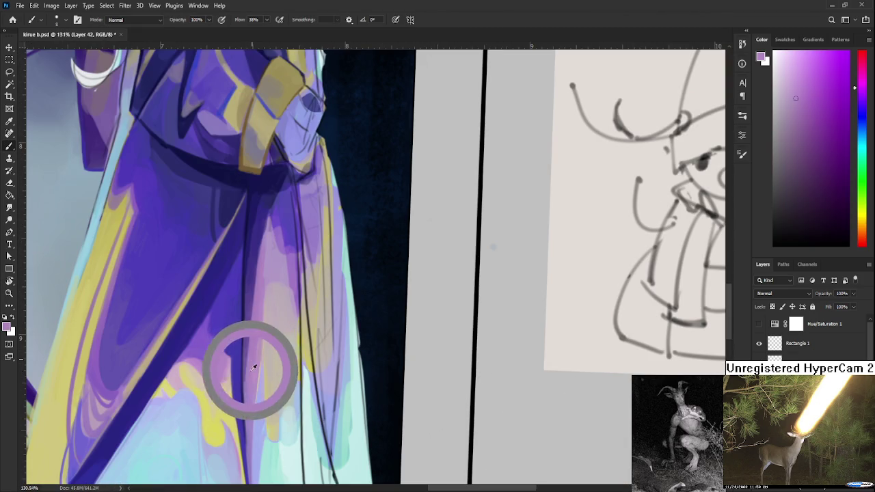
drag(254, 367, 255, 352)
drag(257, 316, 249, 369)
alt+click(253, 368)
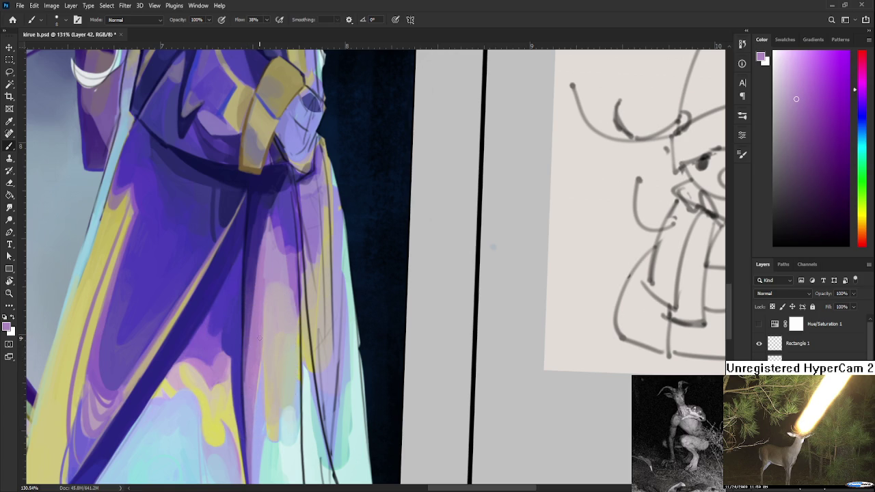
scroll(313, 320, down, 3)
Reset the canvas rotation back to upright.
scroll(313, 328, down, 2)
scroll(313, 342, up, 2)
key(r)
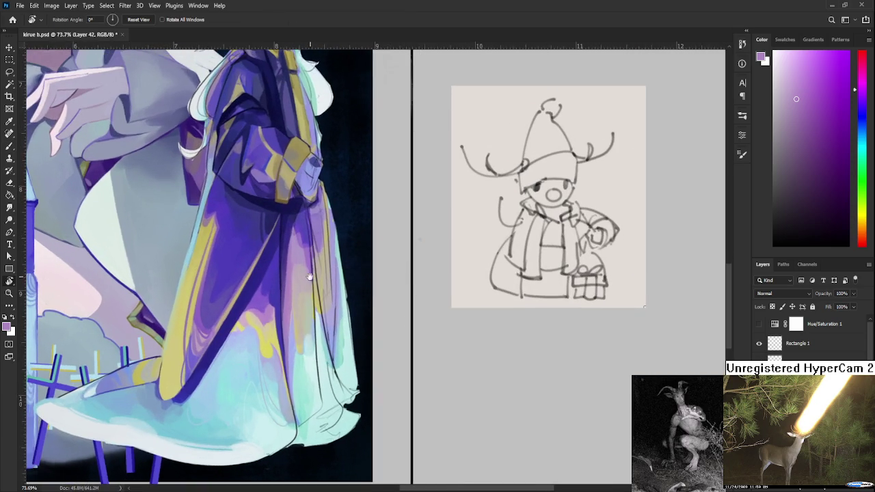
scroll(313, 361, down, 2)
scroll(313, 360, up, 2)
scroll(311, 361, up, 1)
With the Brush, sample the robe's dark blue-purple and paint a fold line down the robe.
key(b)
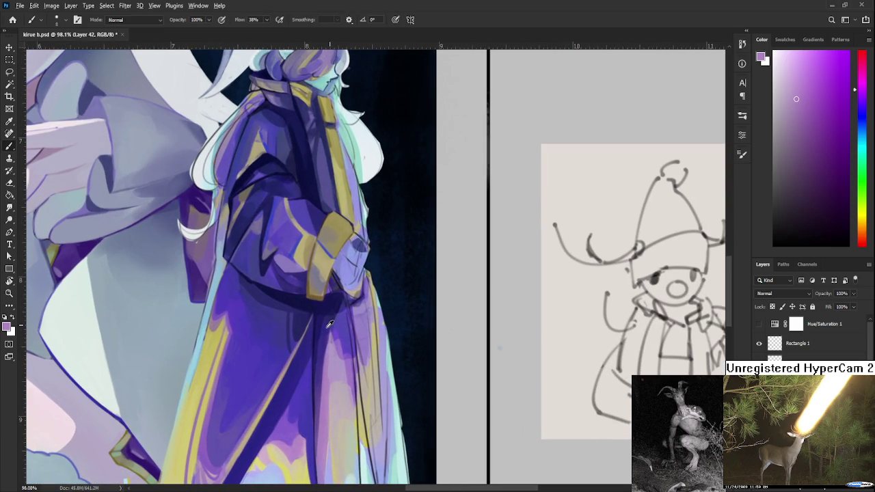
alt+click(331, 324)
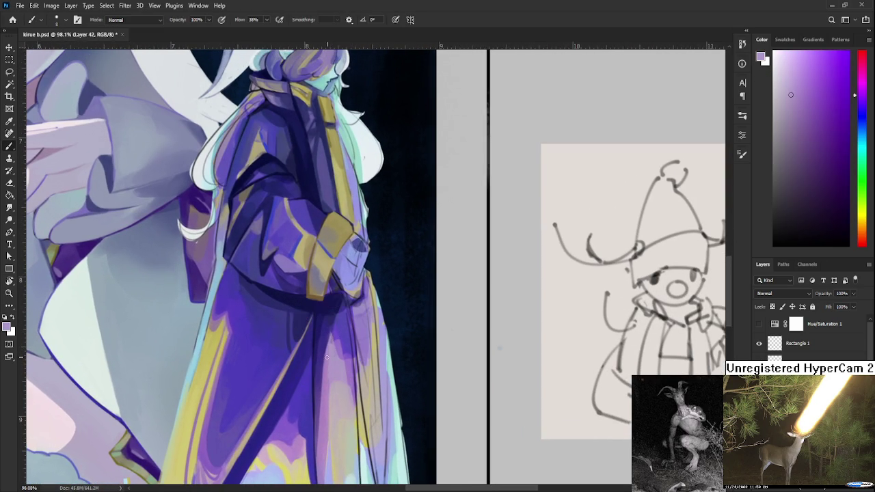
alt+click(330, 337)
drag(330, 333, 324, 369)
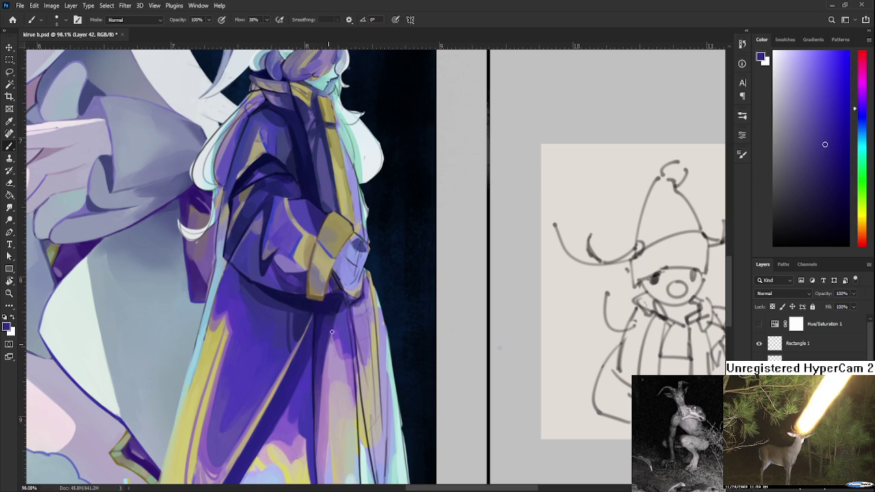
Sample a light lavender from the robe and fine-tune the tone.
alt+click(335, 342)
alt+click(335, 338)
drag(336, 338, 329, 341)
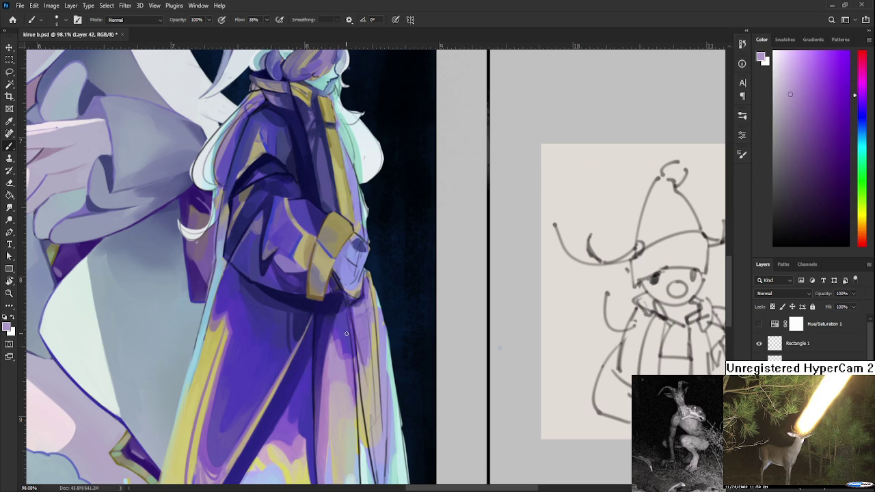
Zoom in on the robe and sample a light pinkish mauve.
scroll(431, 358, down, 5)
scroll(432, 358, up, 1)
scroll(397, 352, up, 1)
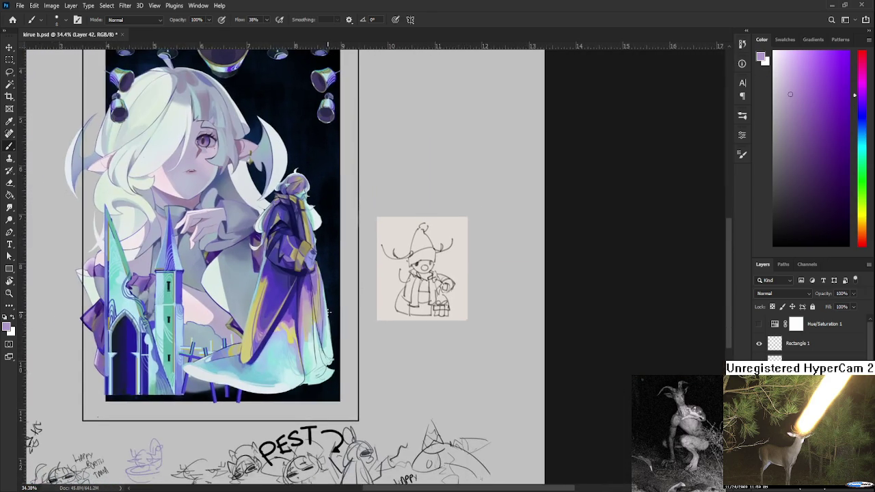
scroll(356, 346, up, 1)
scroll(299, 338, up, 1)
scroll(298, 338, up, 2)
scroll(287, 342, up, 1)
scroll(274, 349, up, 1)
scroll(255, 359, up, 1)
alt+click(254, 336)
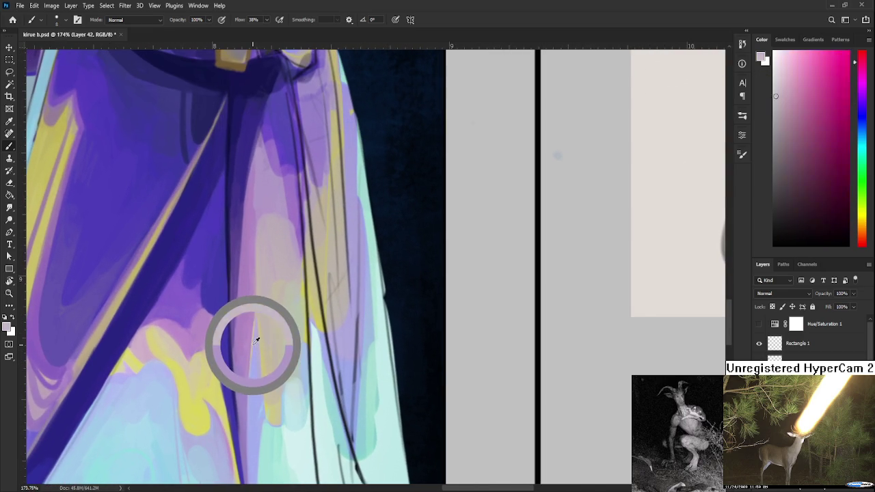
Shrink the brush with [ and sample a light blue-lavender from the lower robe.
key(bracketleft)
key(bracketleft)
key(bracketleft)
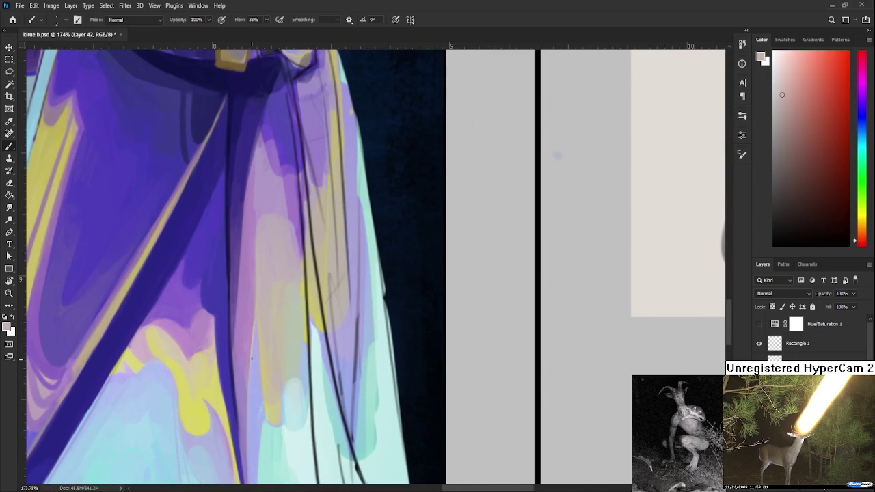
alt+click(254, 408)
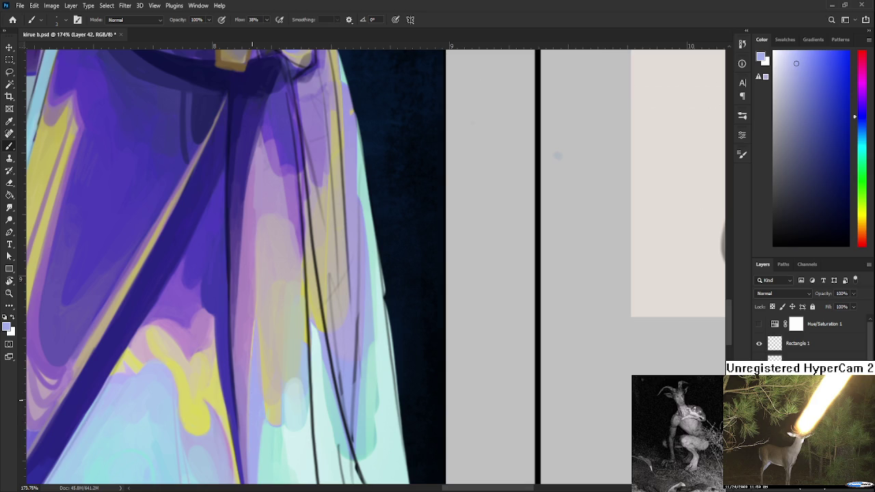
scroll(259, 400, down, 3)
scroll(293, 398, down, 2)
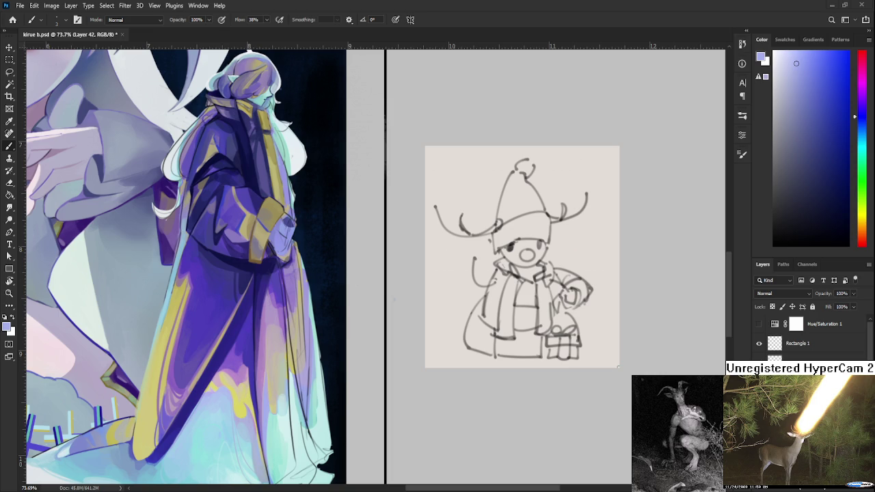
alt+scroll(358, 326, up, 3)
Tilt the view and shade the lower robe folds with sampled light purples.
drag(358, 326, 243, 325)
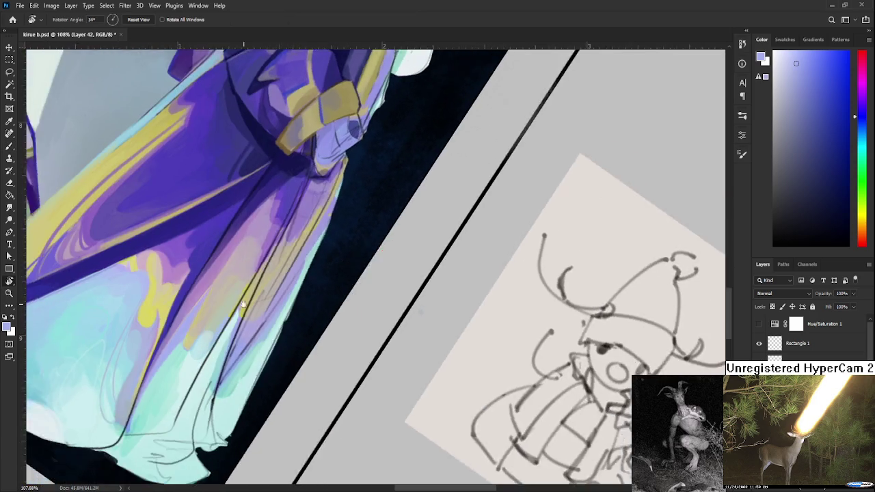
alt+click(244, 319)
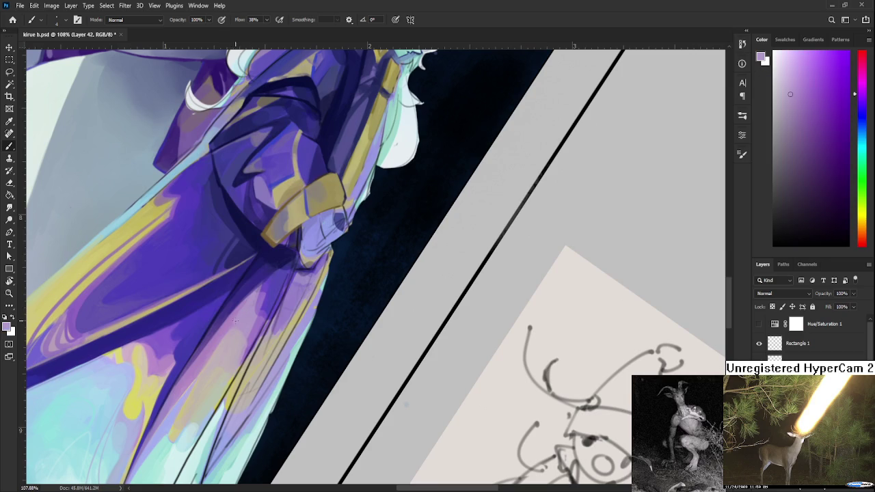
alt+click(225, 359)
alt+click(225, 361)
alt+click(205, 382)
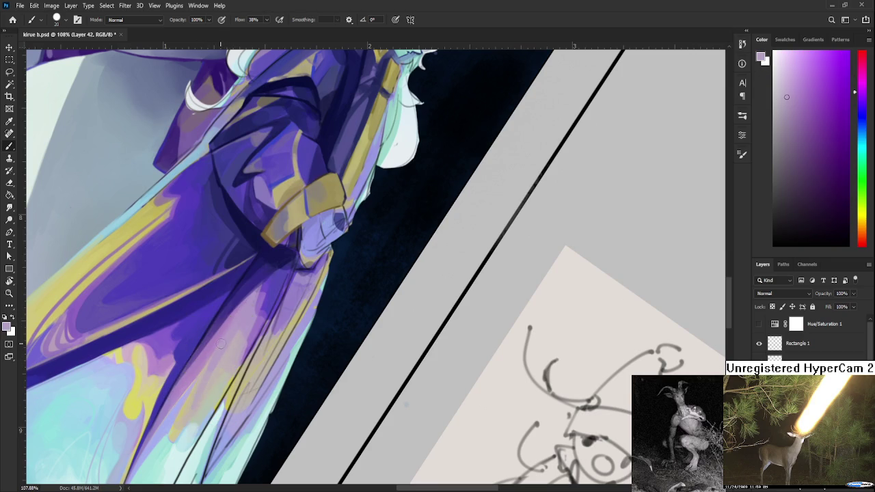
alt+click(231, 349)
alt+click(209, 361)
alt+click(212, 384)
alt+click(216, 355)
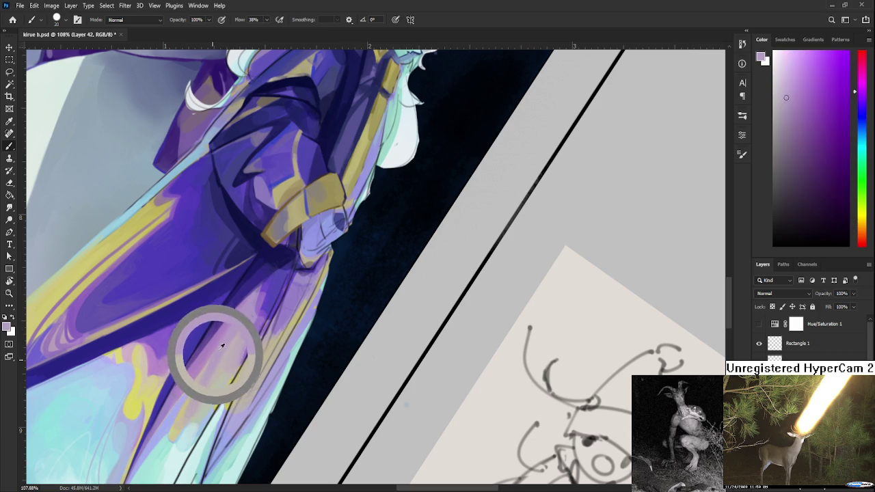
alt+click(222, 370)
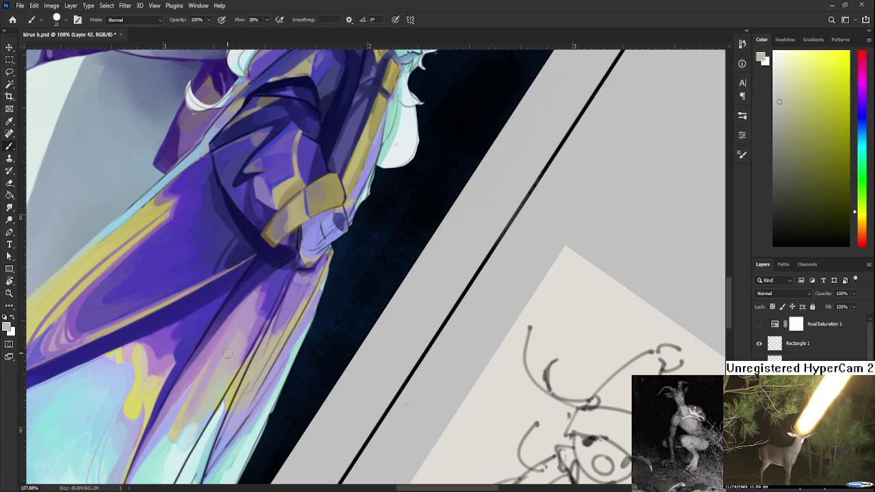
Blend light purple, greyish pink and magenta tones into the robe folds.
alt+click(204, 385)
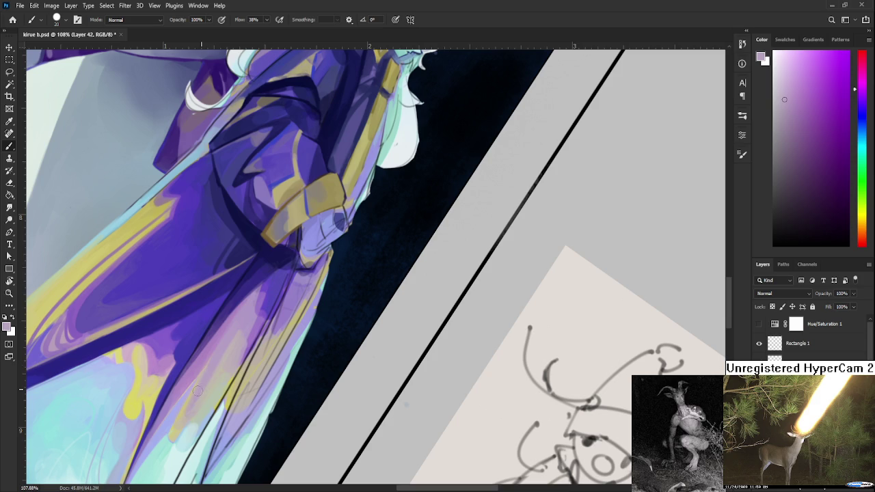
alt+click(209, 364)
alt+click(246, 319)
alt+click(232, 352)
alt+click(234, 350)
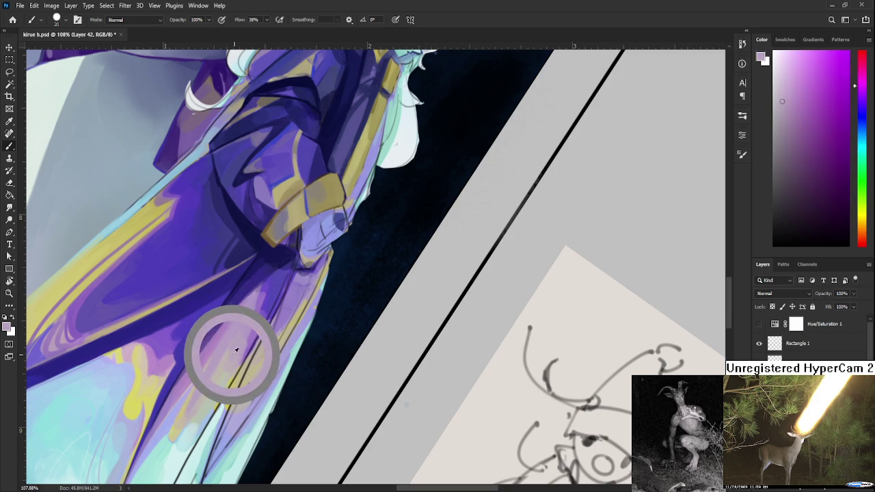
alt+click(232, 348)
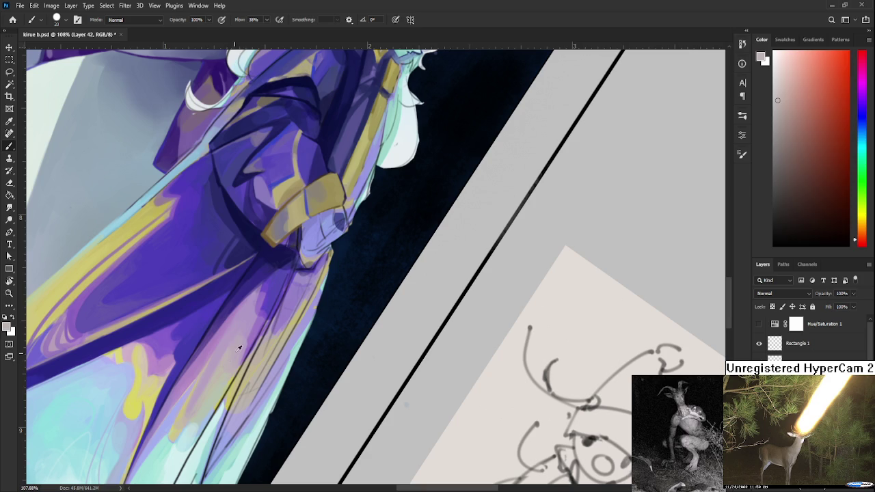
alt+click(225, 367)
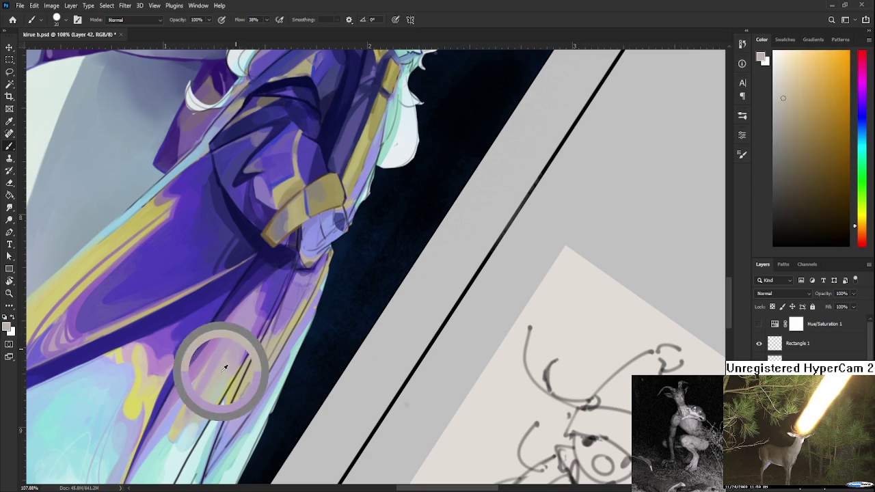
alt+click(234, 342)
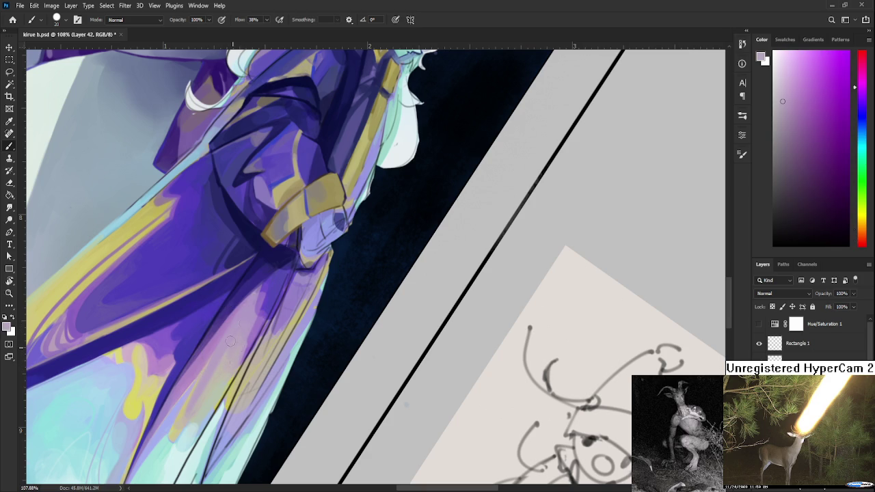
Blend paler lavender and deeper blue-purple shading up toward the robe's waist.
drag(260, 345, 240, 330)
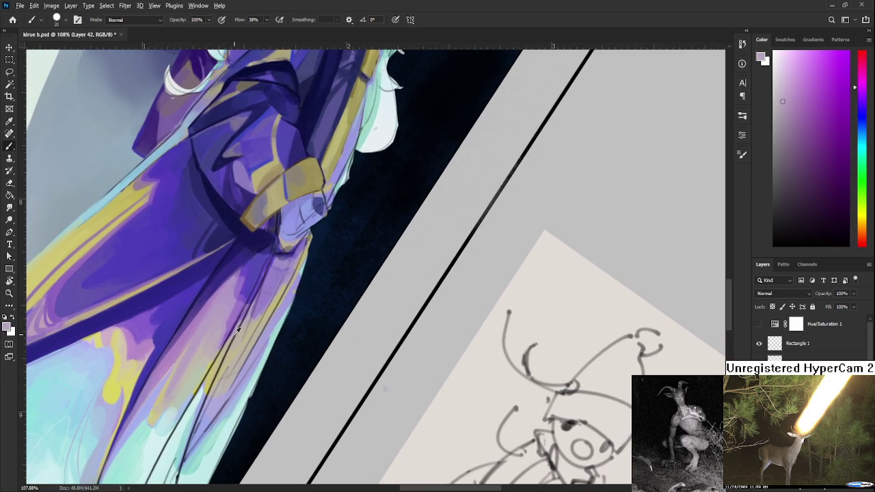
alt+click(228, 311)
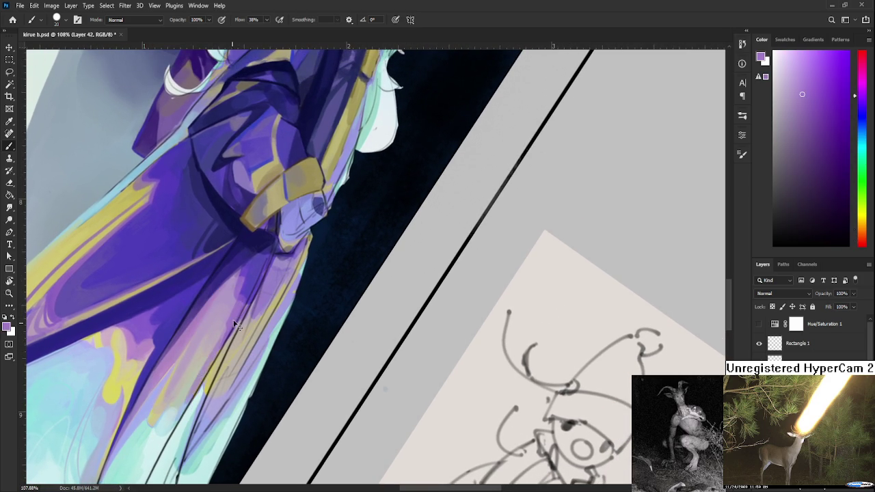
alt+click(227, 312)
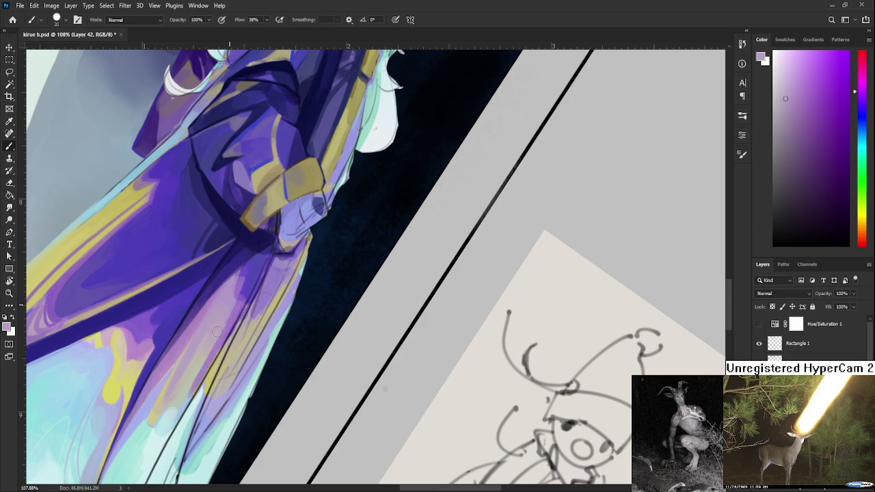
alt+click(227, 312)
drag(253, 296, 218, 362)
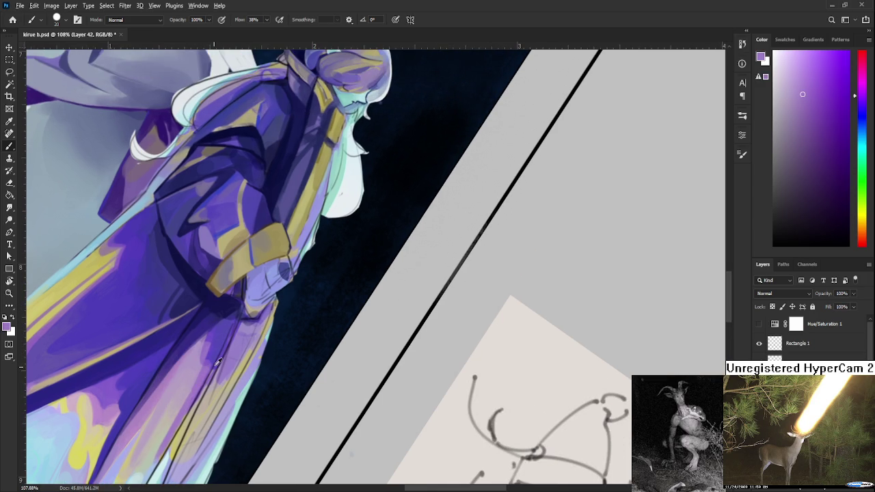
alt+click(213, 353)
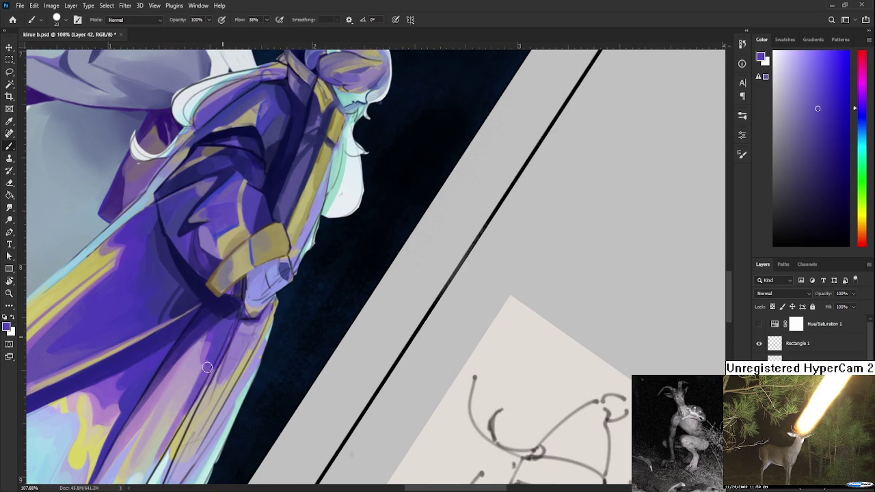
alt+click(201, 344)
alt+click(196, 334)
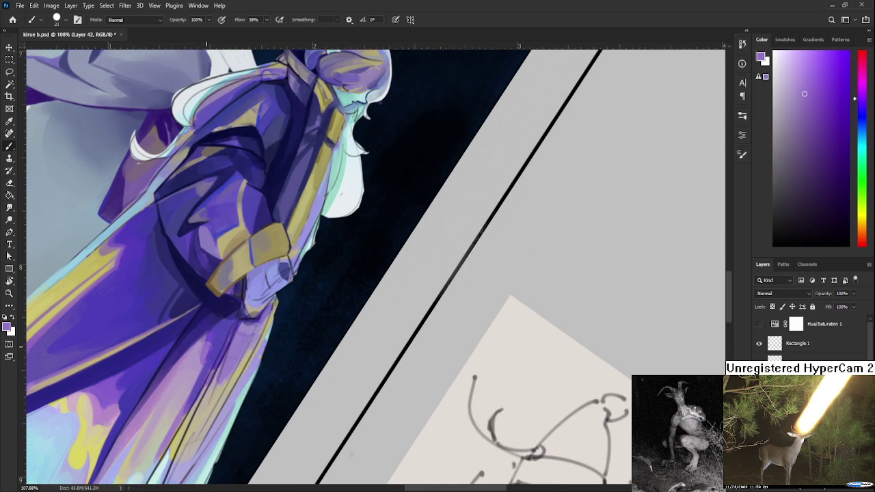
alt+click(193, 367)
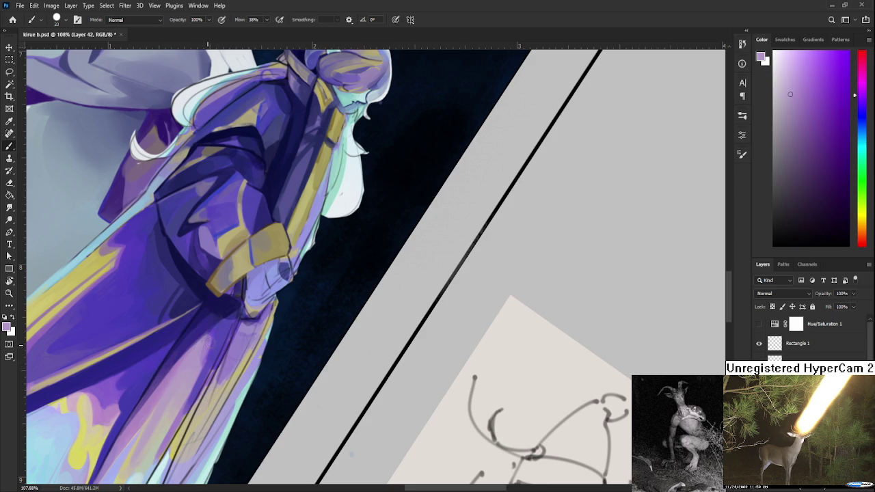
alt+click(207, 337)
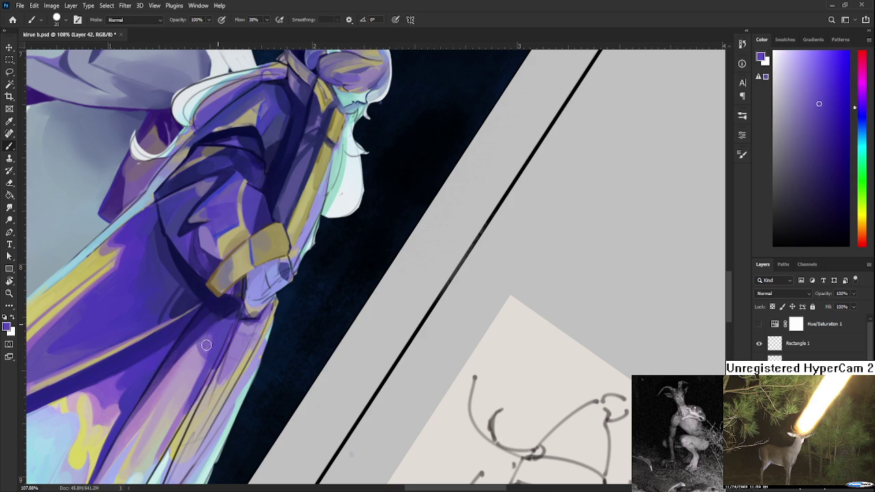
Smooth the lower robe folds with pinkish grey highlights and saturated purples.
alt+click(206, 346)
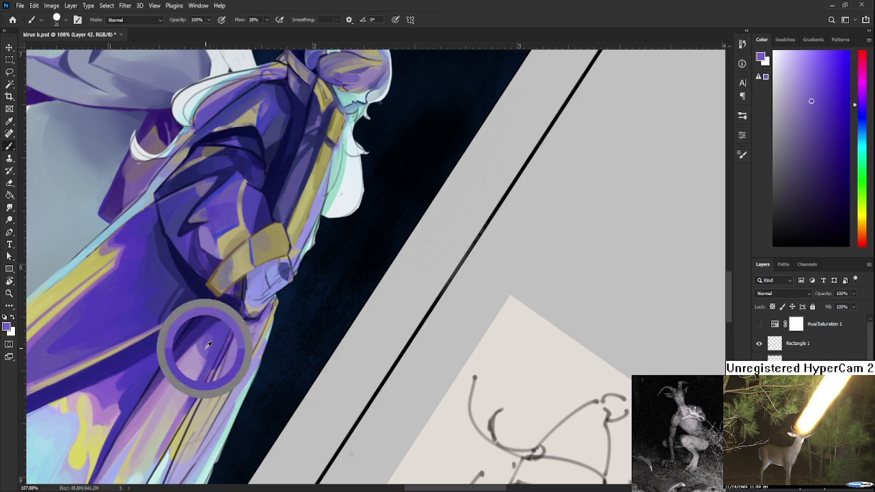
alt+click(211, 354)
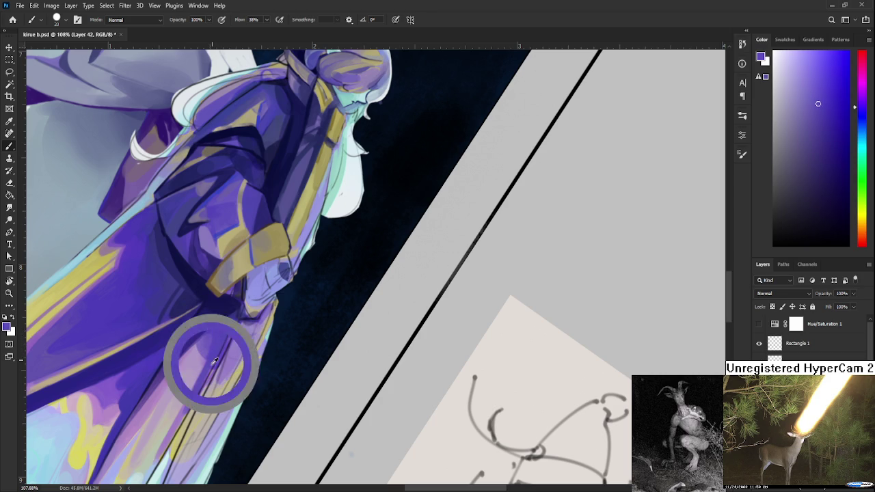
alt+click(212, 363)
alt+click(181, 422)
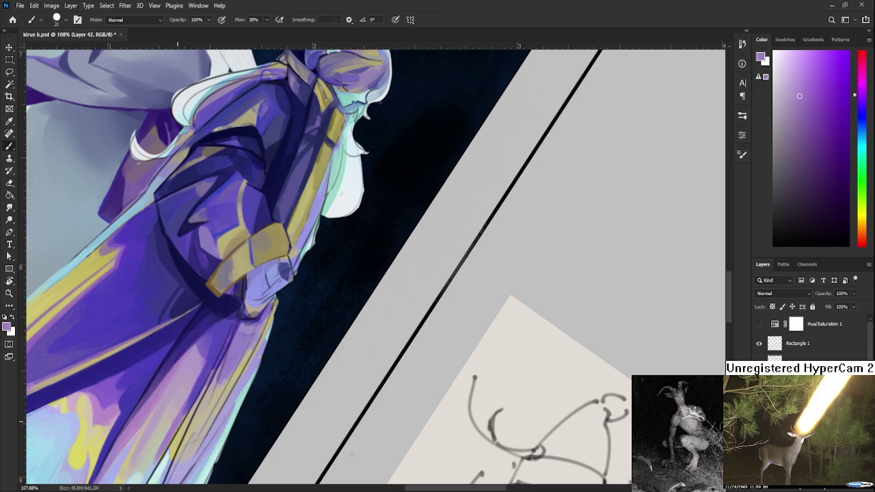
alt+click(197, 395)
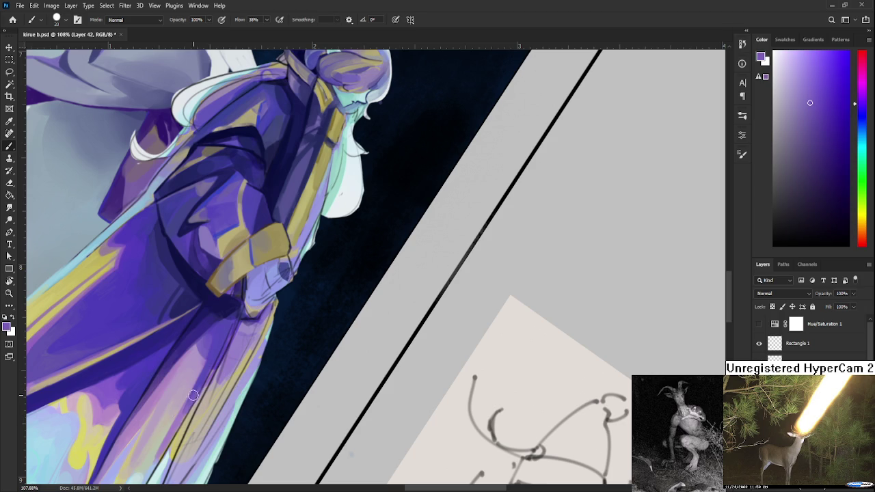
alt+click(199, 383)
alt+click(202, 375)
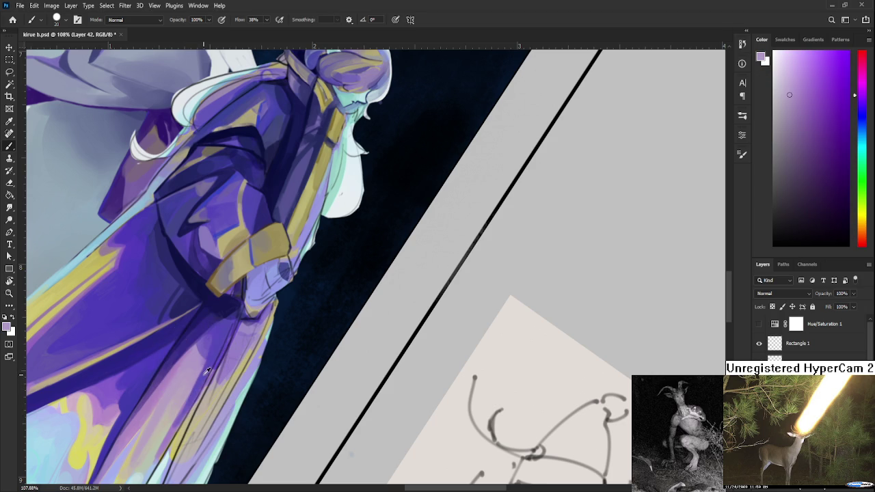
alt+click(201, 363)
alt+click(190, 379)
drag(186, 388, 227, 321)
alt+click(205, 358)
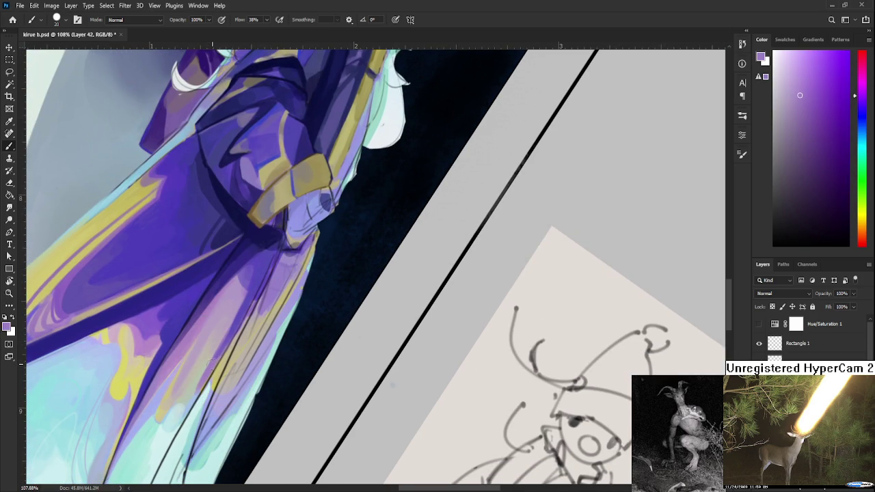
alt+click(233, 331)
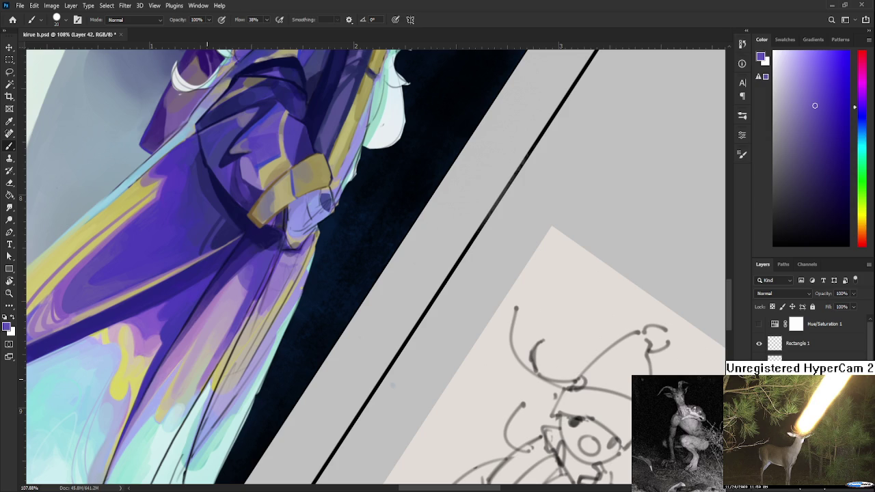
Zoom in and deepen the robe fold shadows with darker sampled purples.
scroll(499, 380, down, 2)
scroll(305, 349, up, 2)
scroll(289, 313, up, 2)
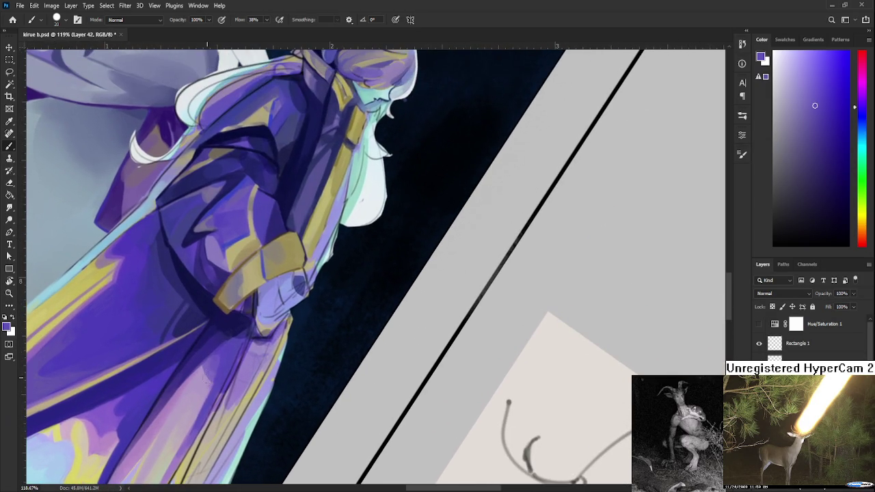
alt+click(231, 346)
alt+click(227, 351)
alt+click(220, 344)
alt+click(233, 339)
alt+click(233, 342)
alt+click(234, 347)
alt+click(232, 330)
drag(233, 330, 231, 315)
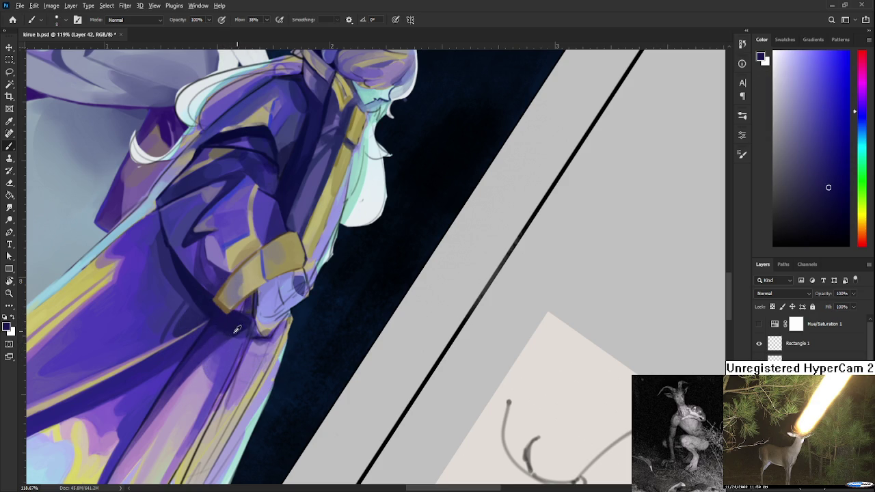
alt+click(222, 328)
alt+click(226, 330)
Add lighter purple highlights and darker shadows to the folds near the belt.
drag(298, 340, 308, 313)
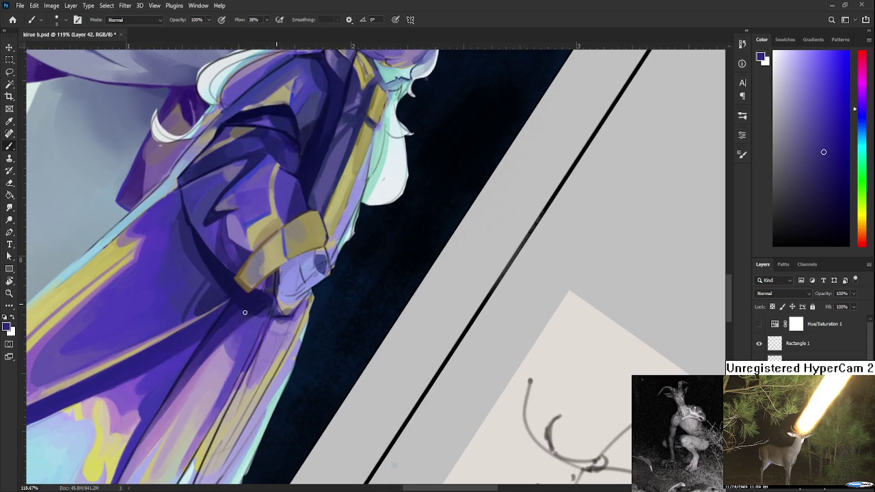
alt+click(264, 303)
alt+click(266, 327)
alt+click(265, 322)
alt+click(252, 340)
alt+click(250, 348)
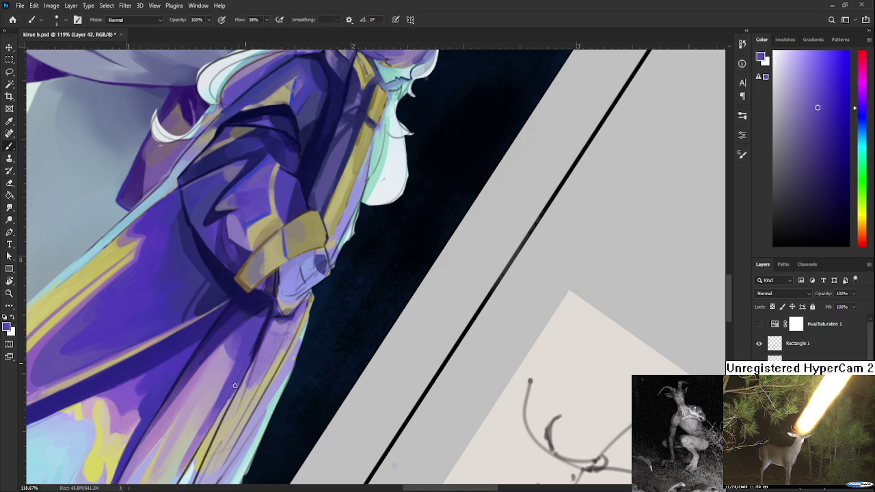
alt+click(252, 354)
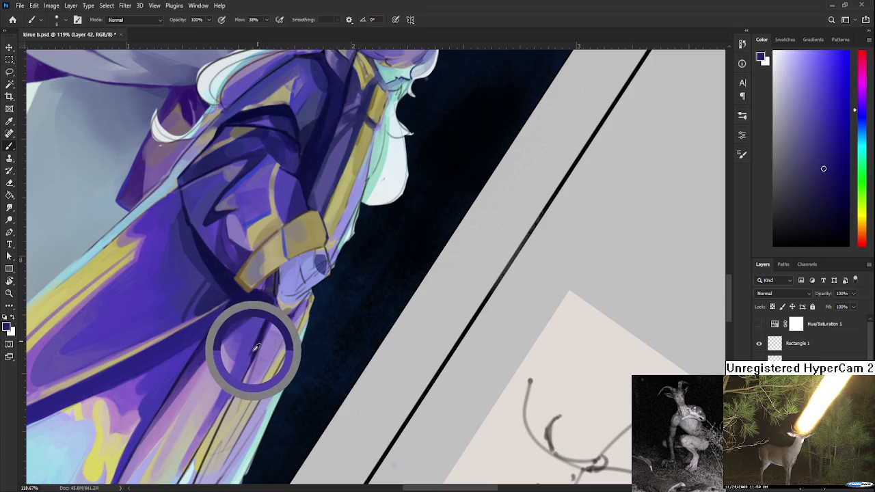
alt+click(261, 335)
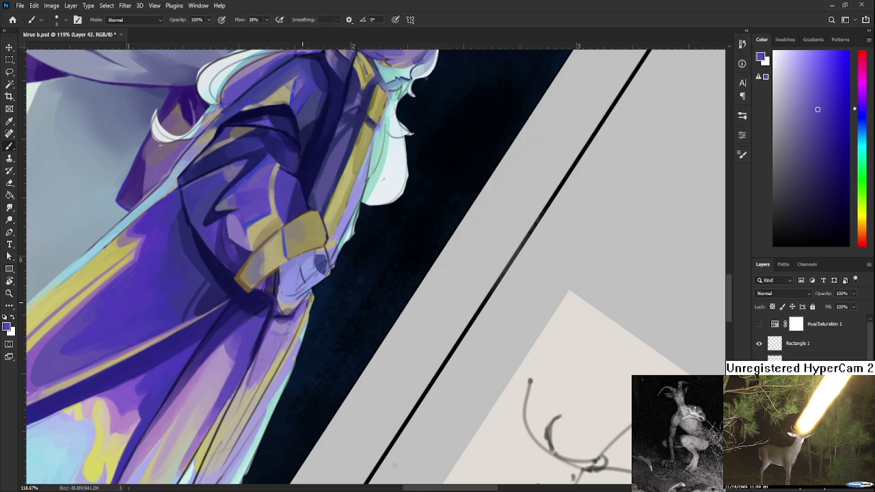
Refine the lower robe folds with darker and lighter purples and a light beige.
alt+click(258, 342)
drag(241, 385, 248, 350)
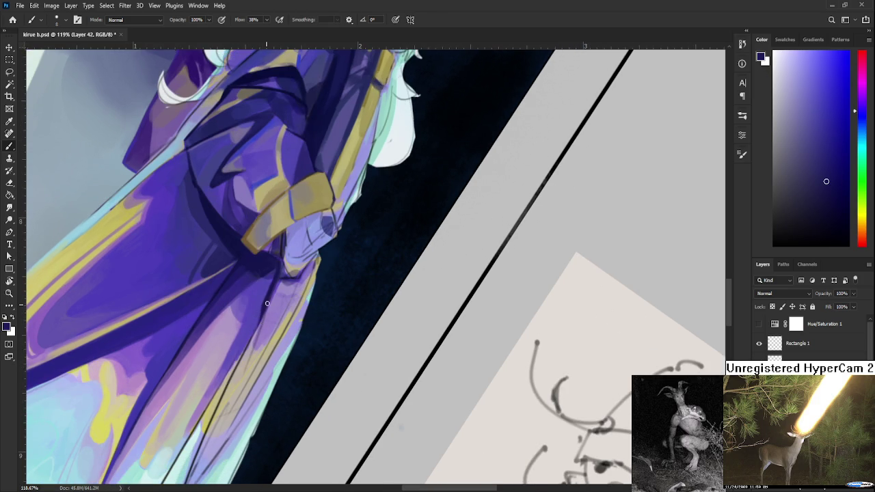
alt+click(236, 331)
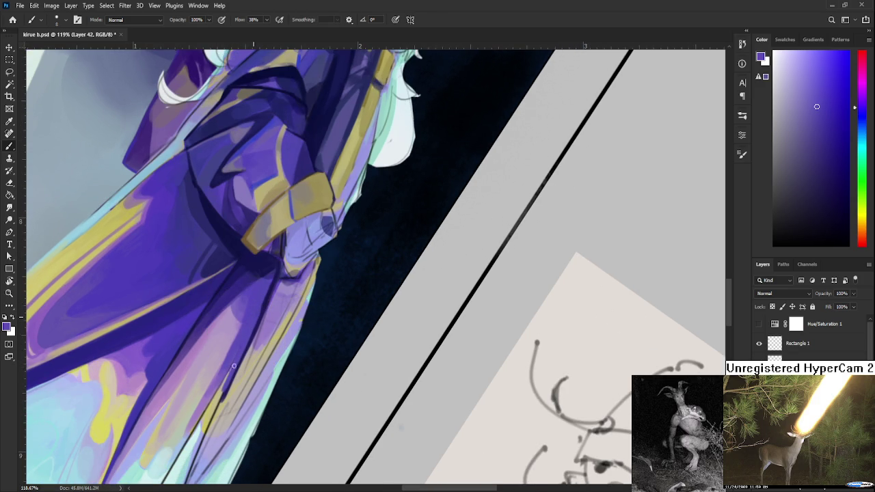
alt+click(236, 366)
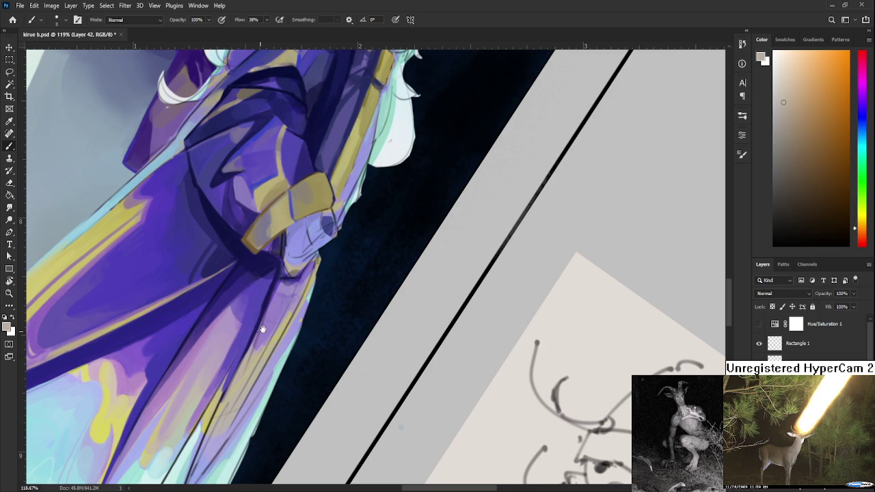
Zoom out over the robe folds and sample a purple from the robe.
drag(257, 326, 271, 314)
scroll(251, 353, down, 2)
scroll(252, 352, down, 2)
scroll(252, 353, down, 2)
scroll(251, 352, down, 1)
scroll(252, 353, up, 3)
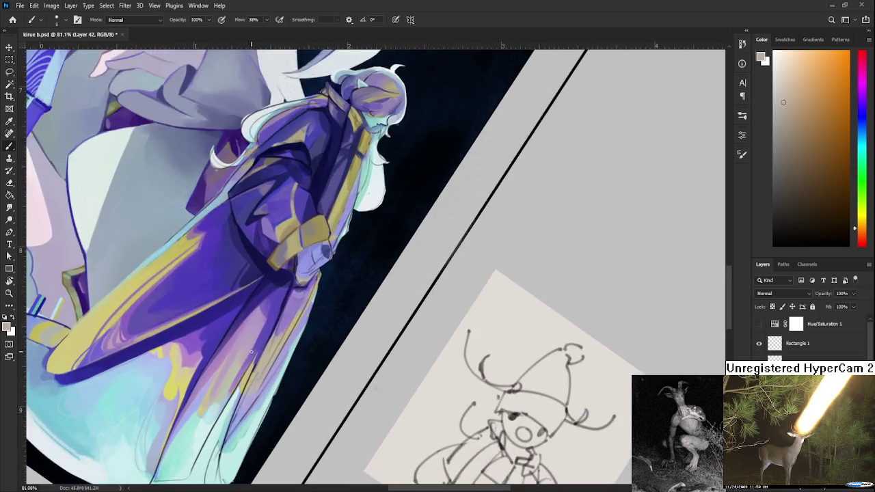
scroll(253, 352, up, 3)
scroll(254, 356, down, 2)
scroll(259, 336, up, 2)
drag(261, 332, 179, 378)
alt+click(193, 314)
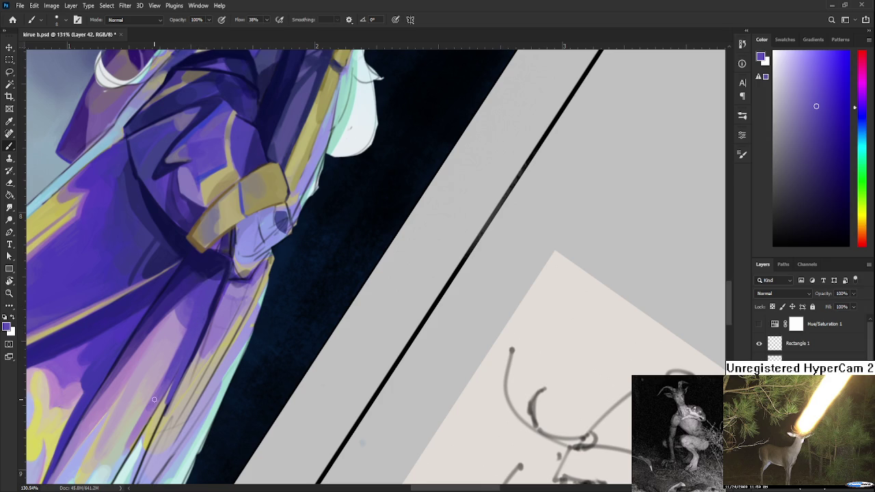
Rotate the canvas view to nearly level so the whole composition shows.
scroll(236, 355, down, 5)
key(r)
drag(424, 205, 383, 287)
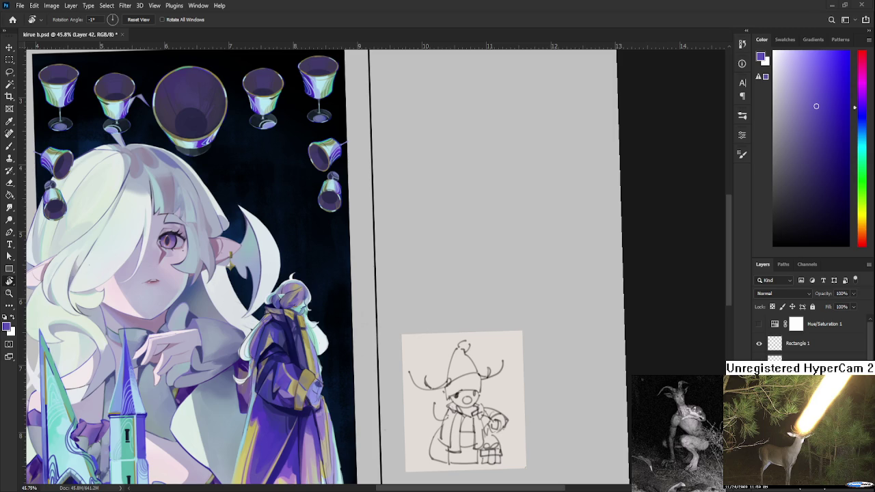
With the Brush, sample a magenta-purple and draw dark fold lines down the lower robe.
drag(308, 260, 294, 274)
scroll(280, 273, down, 2)
scroll(280, 273, down, 3)
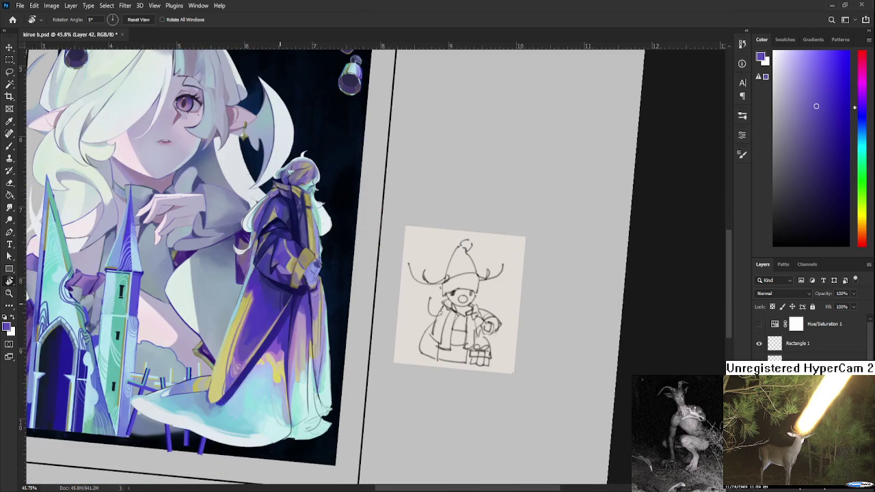
scroll(280, 304, up, 2)
scroll(287, 328, up, 2)
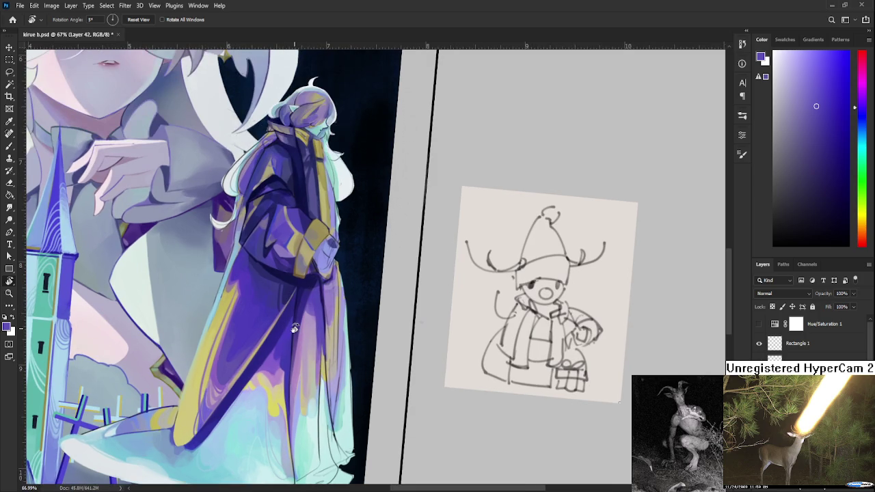
key(b)
scroll(260, 369, up, 2)
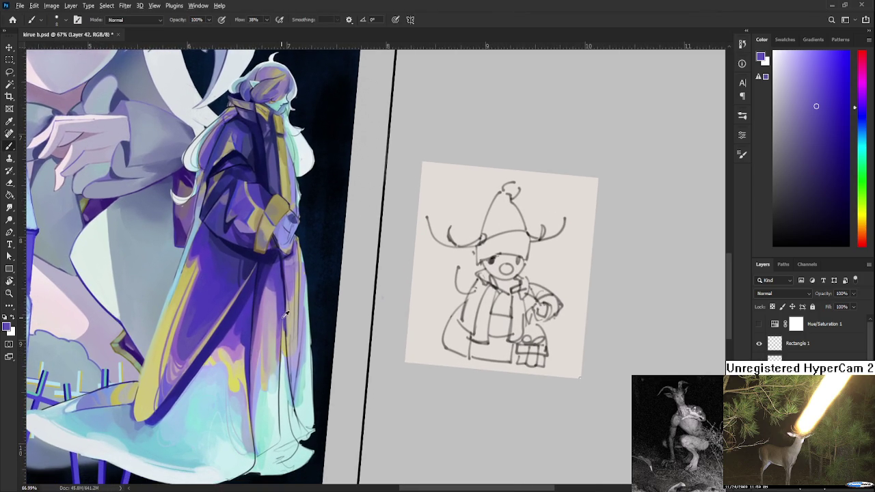
drag(284, 311, 290, 399)
drag(286, 350, 296, 416)
Sample darker and lighter robe purples to refine the new fold lines.
alt+click(288, 339)
drag(273, 283, 286, 269)
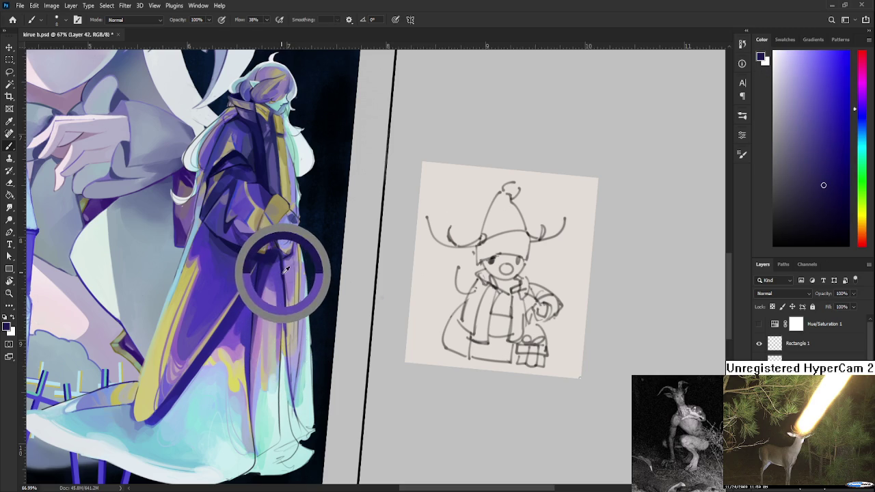
alt+click(279, 284)
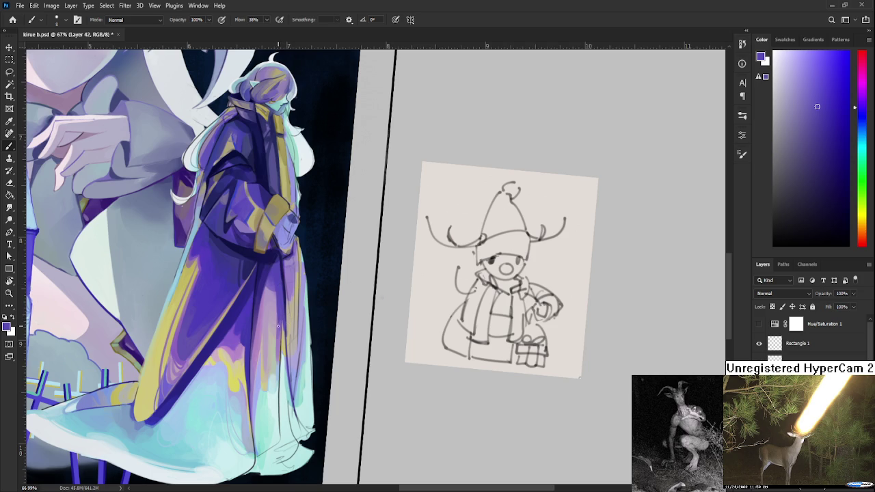
drag(279, 319, 269, 333)
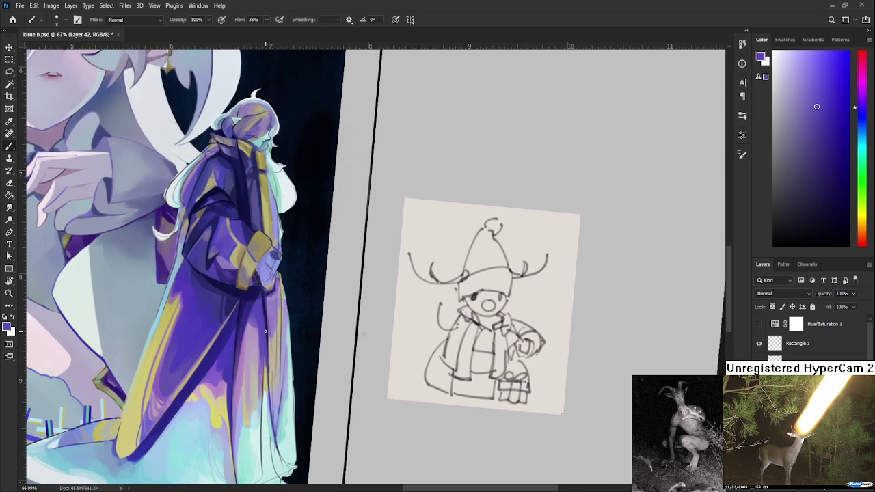
alt+click(265, 327)
alt+click(266, 331)
alt+click(265, 330)
alt+click(266, 332)
alt+click(268, 345)
alt+click(268, 332)
Zoom and tilt onto the gold cuff, sampling darker purples from the fold beneath it.
scroll(280, 321, up, 3)
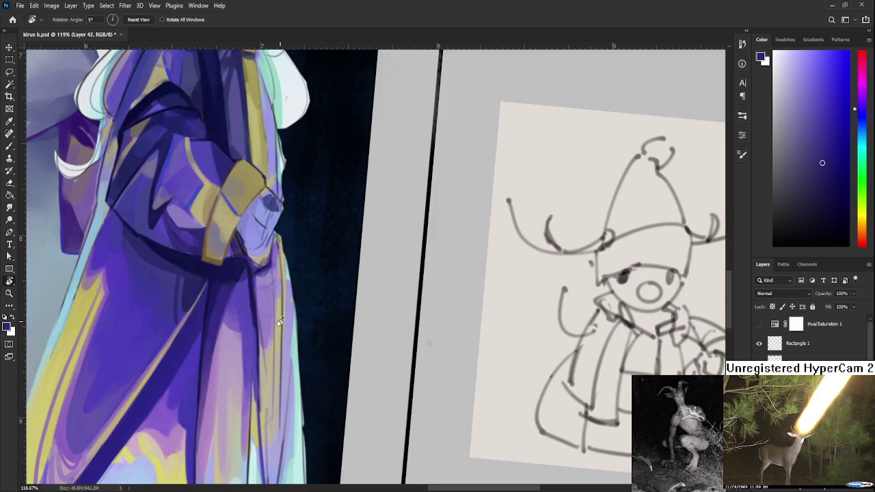
drag(280, 322, 236, 286)
alt+click(235, 293)
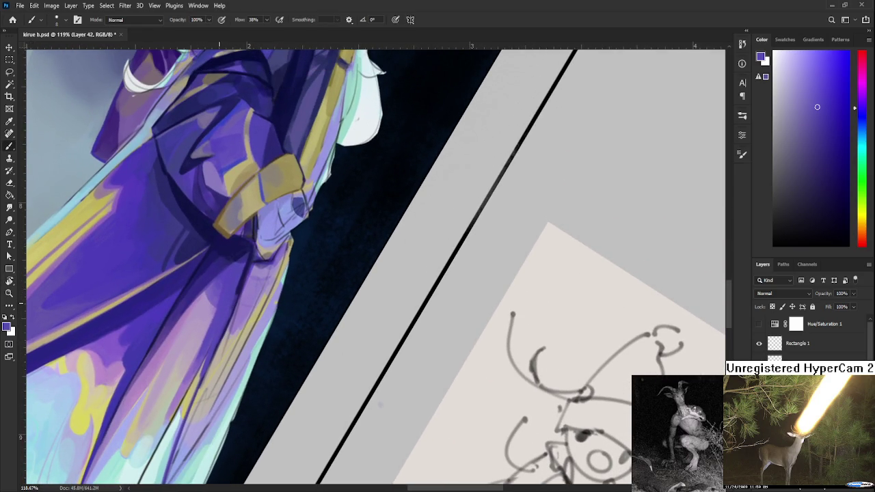
alt+click(237, 286)
alt+click(241, 274)
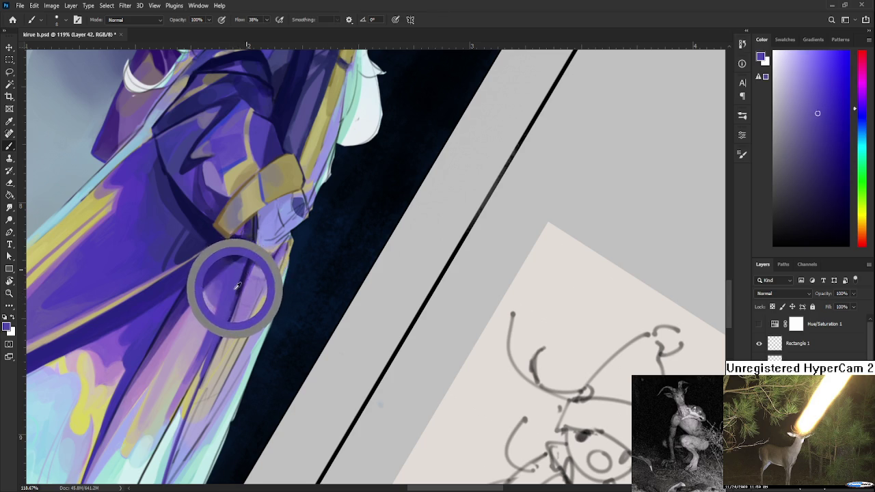
alt+click(243, 273)
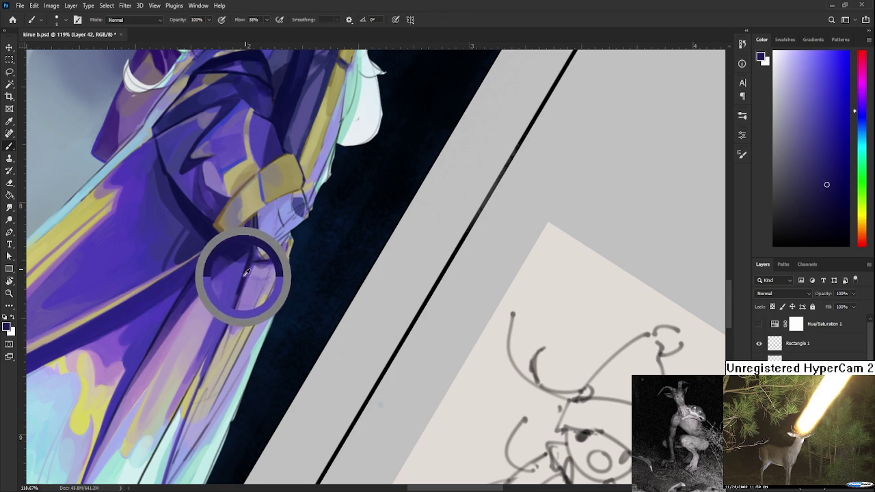
alt+click(248, 248)
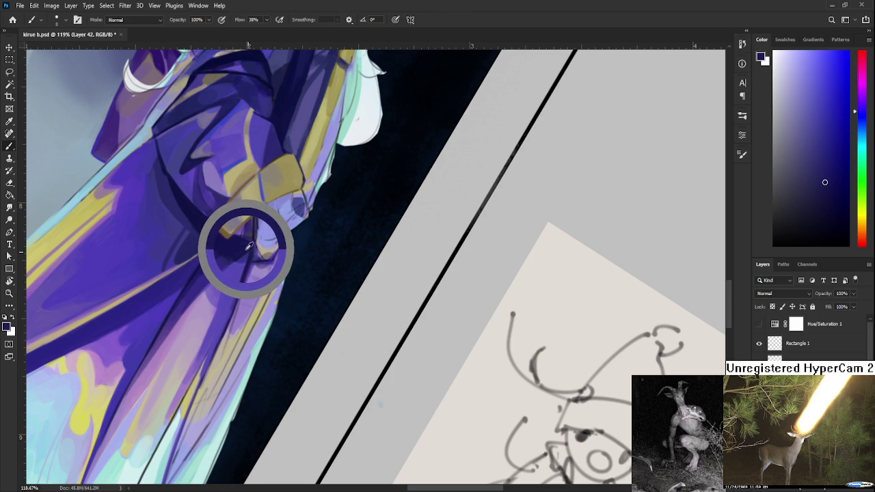
drag(248, 248, 245, 240)
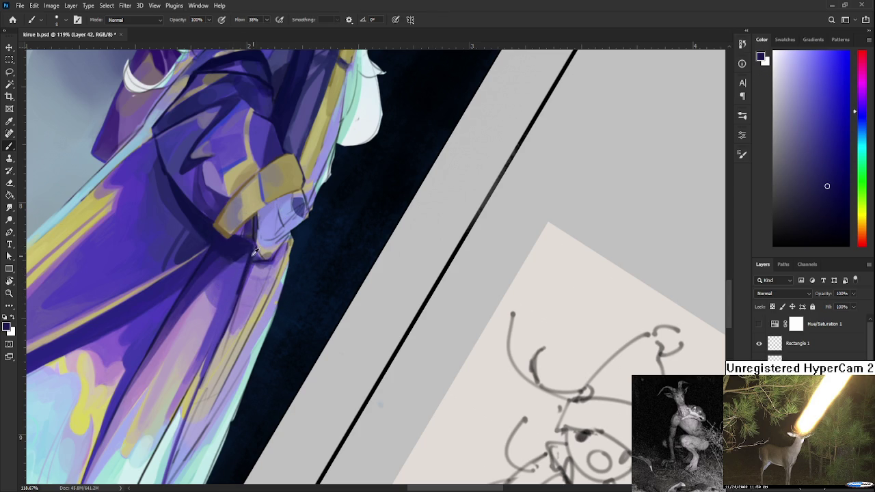
alt+click(247, 246)
alt+click(244, 246)
alt+click(244, 246)
alt+click(248, 247)
Deepen the fold under the cuff, alternating dark and lighter sampled robe purples.
alt+click(239, 291)
drag(241, 290, 240, 288)
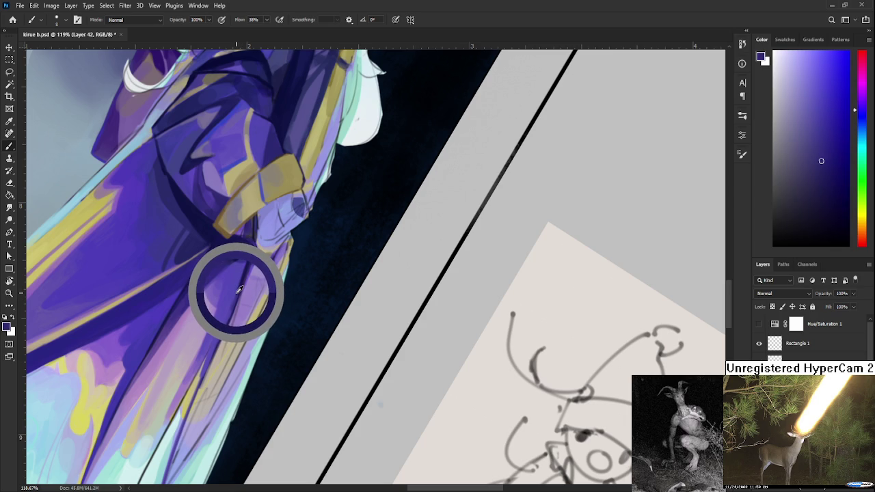
alt+click(235, 273)
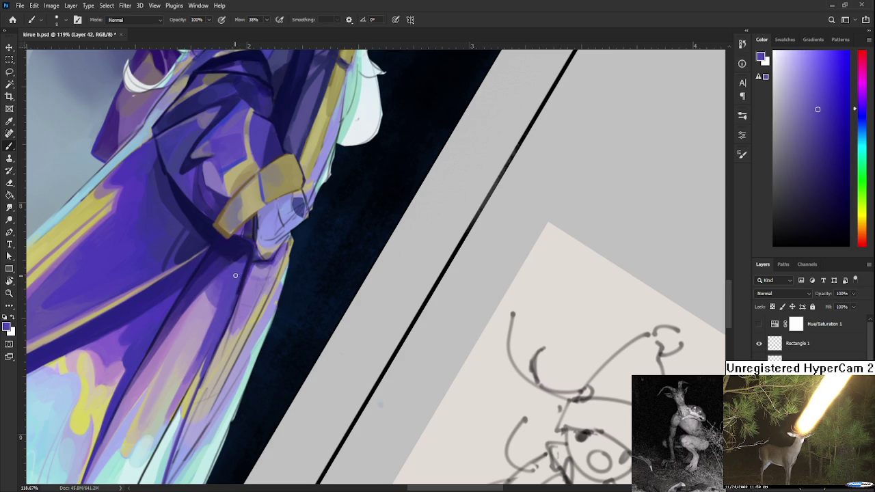
alt+click(249, 249)
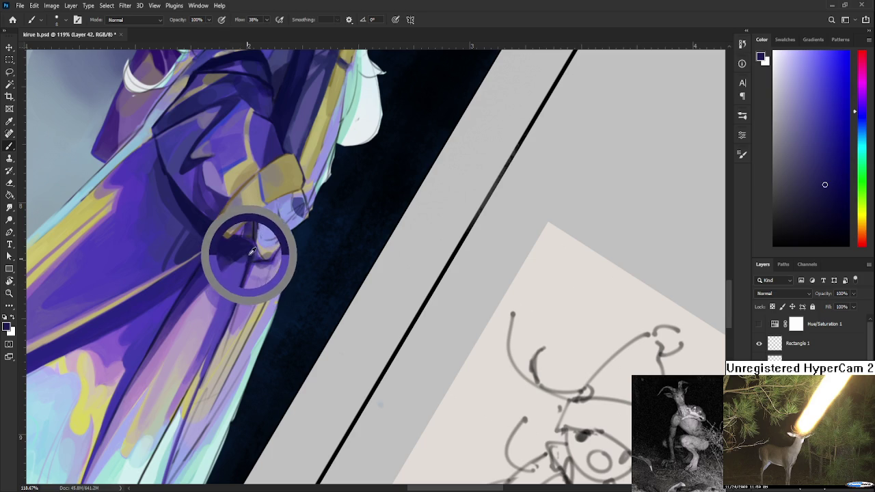
alt+click(251, 249)
alt+click(250, 263)
alt+click(230, 296)
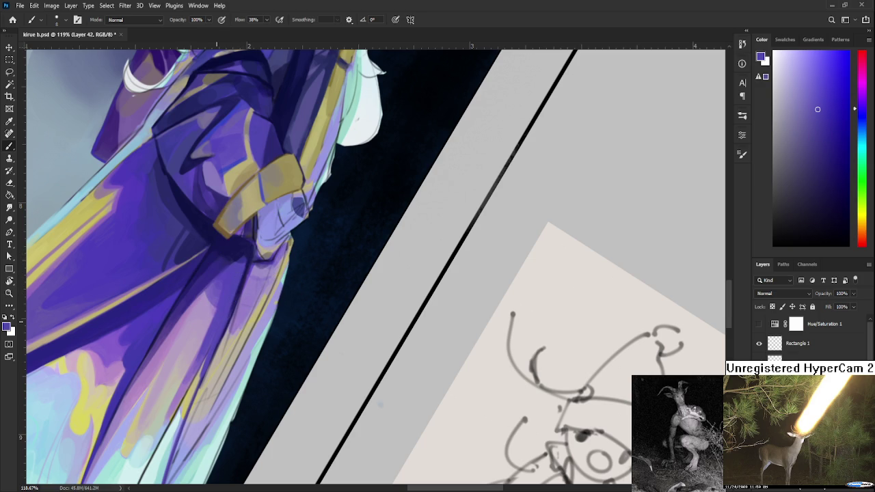
scroll(217, 333, down, 2)
Sample a deep purple below the cuff and shade the cuff shadow darker.
scroll(216, 333, down, 2)
scroll(216, 333, down, 2)
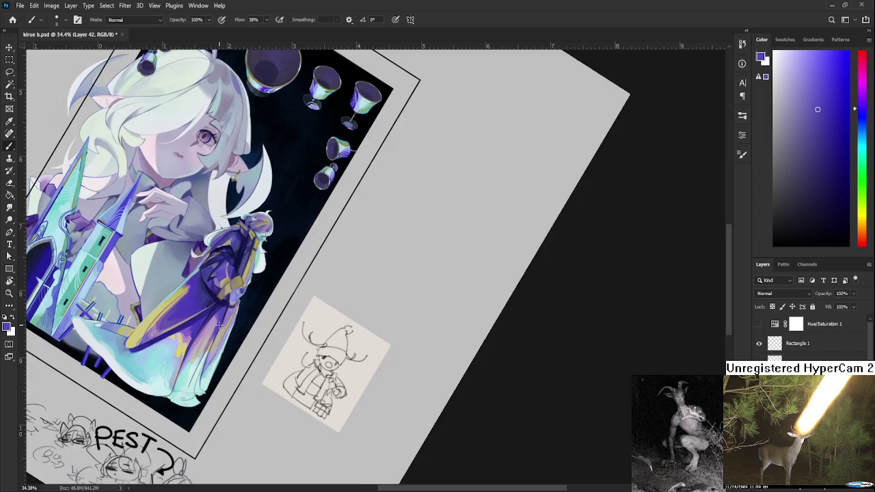
scroll(216, 332, up, 3)
scroll(216, 334, up, 1)
scroll(217, 333, up, 1)
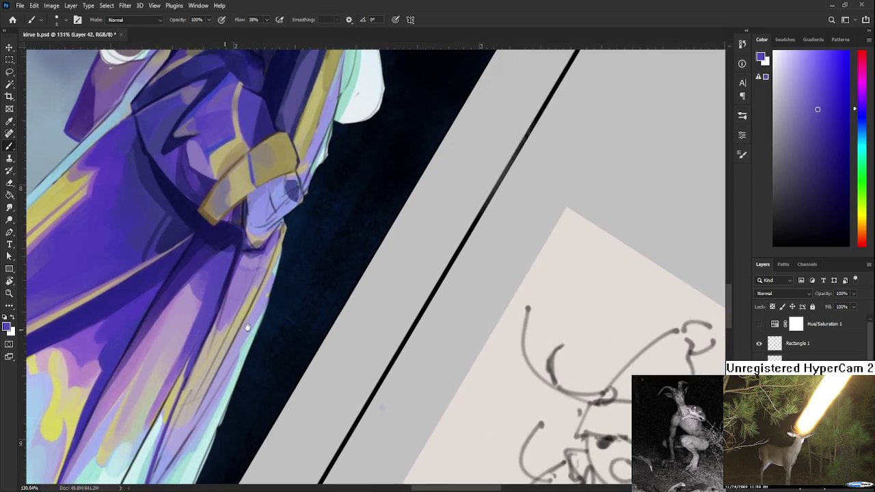
scroll(270, 321, up, 2)
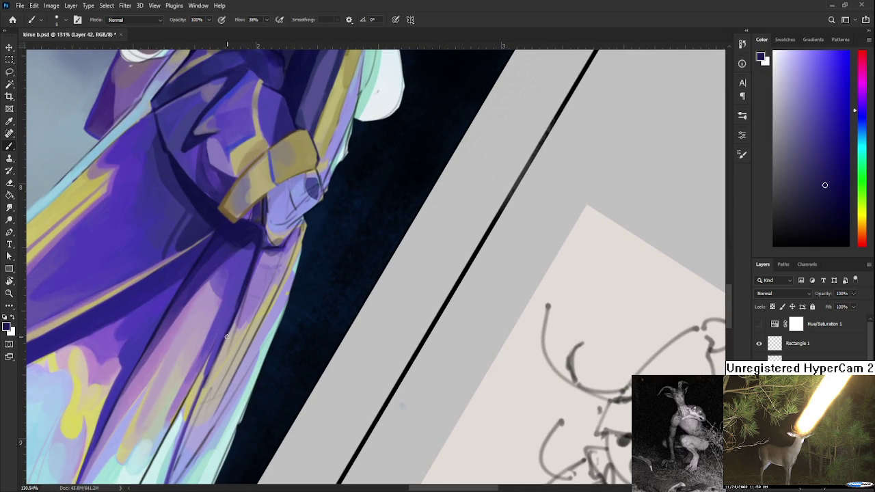
alt+click(232, 313)
alt+click(249, 241)
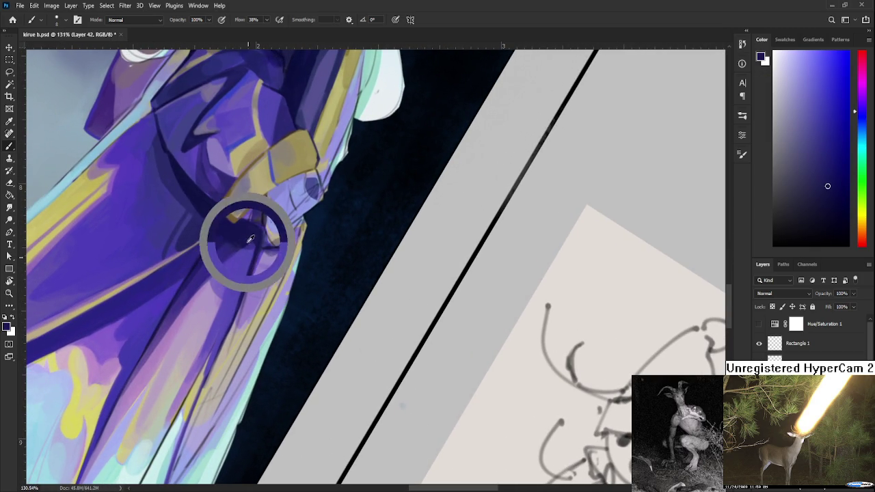
alt+click(253, 244)
alt+click(255, 243)
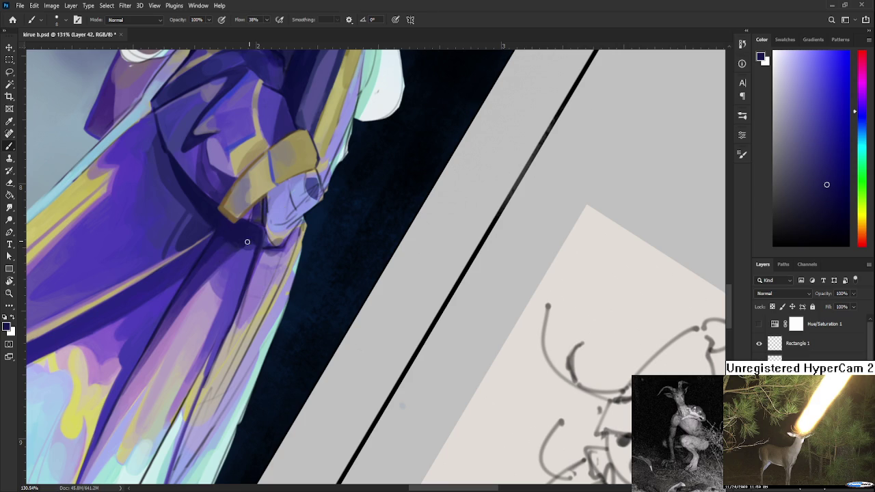
Zoom and pan the view down to the robe's lower folds.
scroll(300, 219, down, 2)
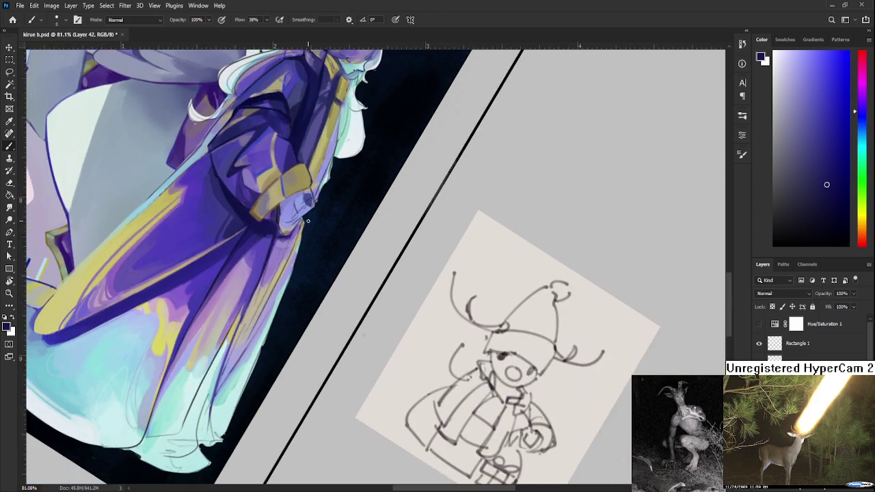
scroll(301, 219, down, 2)
scroll(302, 220, down, 3)
scroll(317, 223, up, 1)
scroll(301, 239, up, 2)
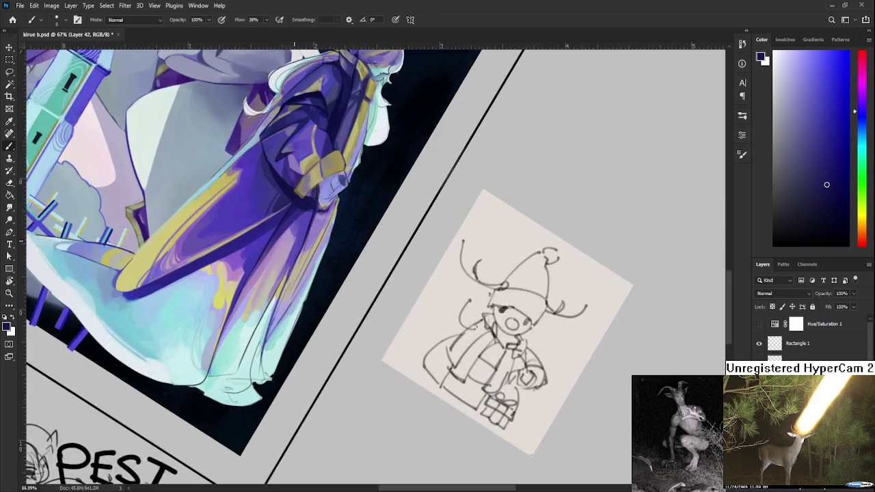
scroll(301, 238, up, 2)
scroll(302, 239, up, 2)
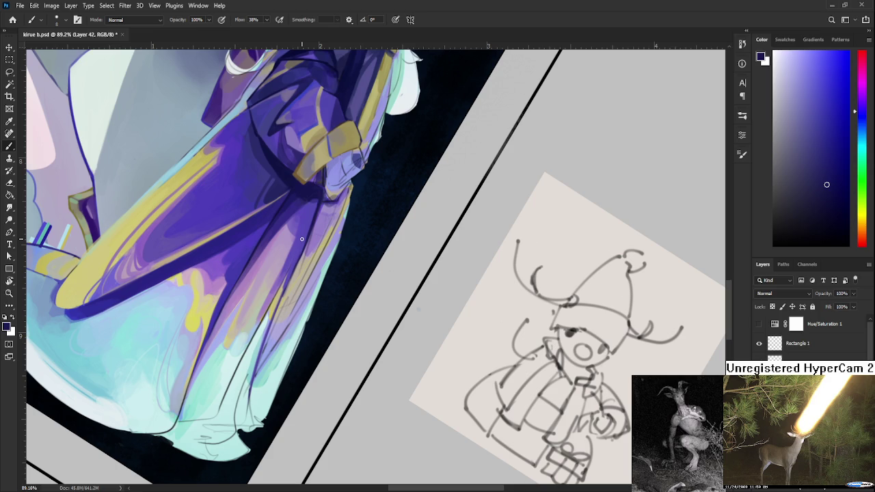
scroll(302, 239, up, 1)
scroll(302, 241, up, 1)
scroll(302, 243, up, 1)
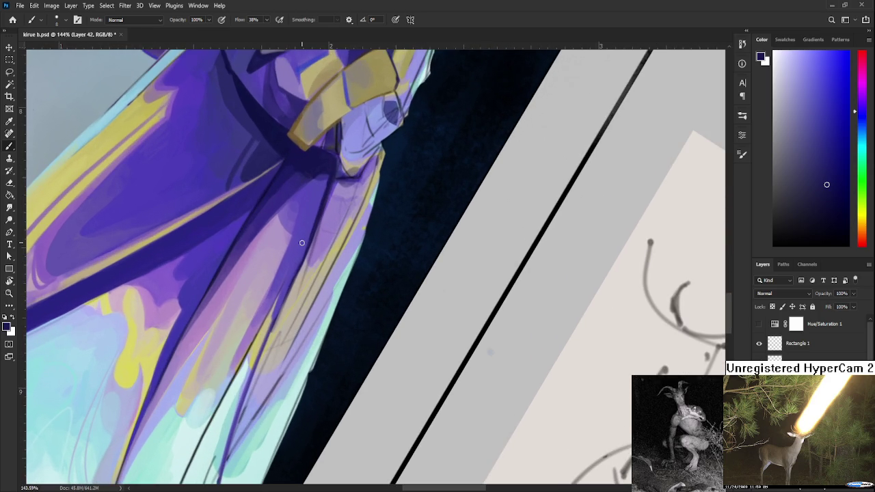
scroll(302, 242, down, 3)
scroll(301, 243, up, 1)
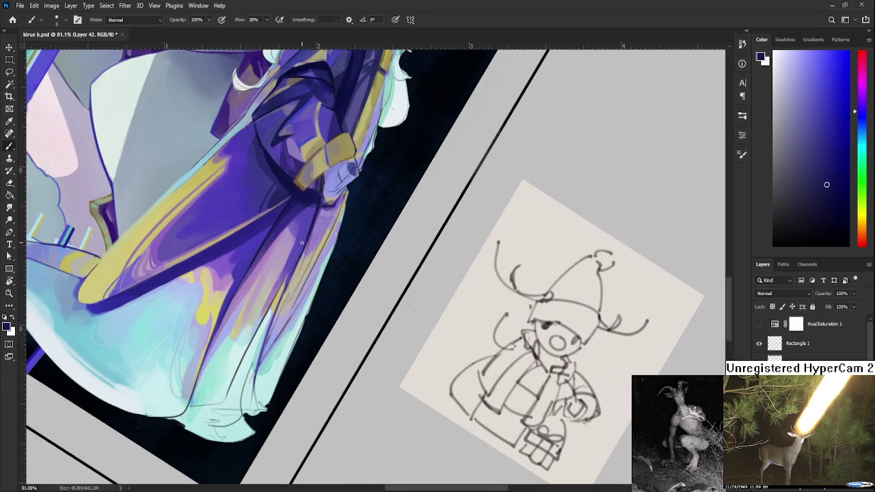
scroll(302, 243, up, 2)
scroll(301, 243, up, 1)
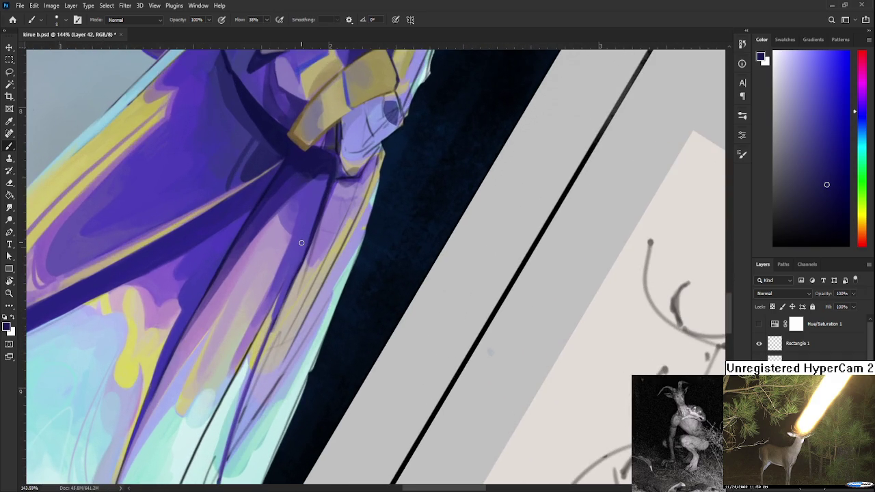
mouse_move(275, 337)
mouse_down()
mouse_move(231, 371)
mouse_move(220, 361)
mouse_up()
Sample light lavender, then settle on a pale cyan from the robe hem as paint colour.
alt+click(228, 310)
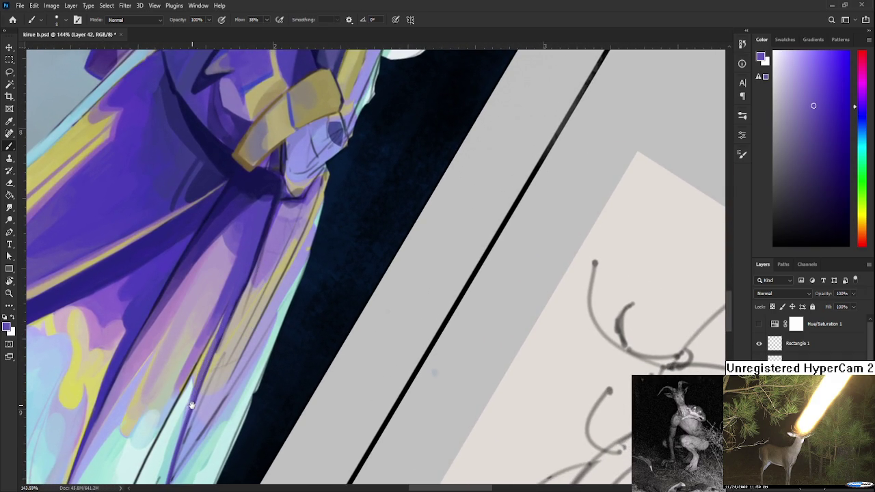
drag(188, 406, 230, 313)
scroll(390, 259, down, 4)
scroll(404, 255, down, 3)
scroll(384, 268, up, 2)
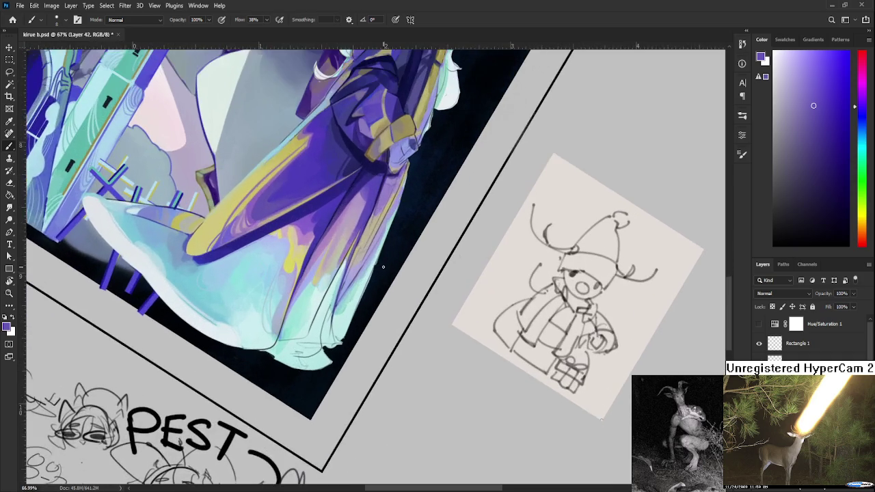
scroll(381, 271, up, 1)
scroll(343, 298, up, 1)
scroll(305, 311, up, 1)
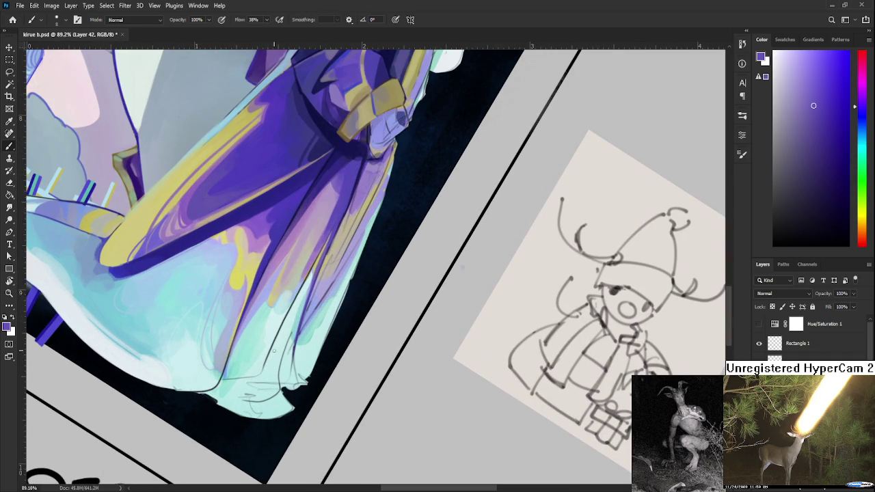
alt+click(274, 337)
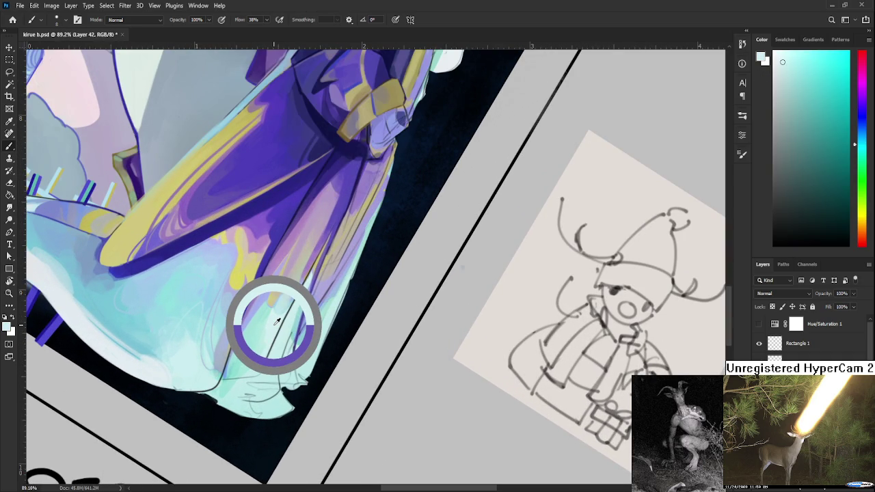
alt+click(277, 321)
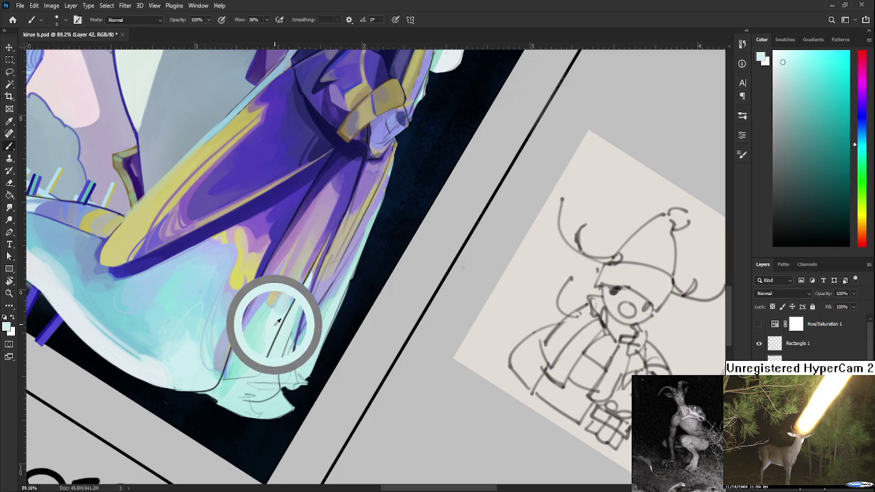